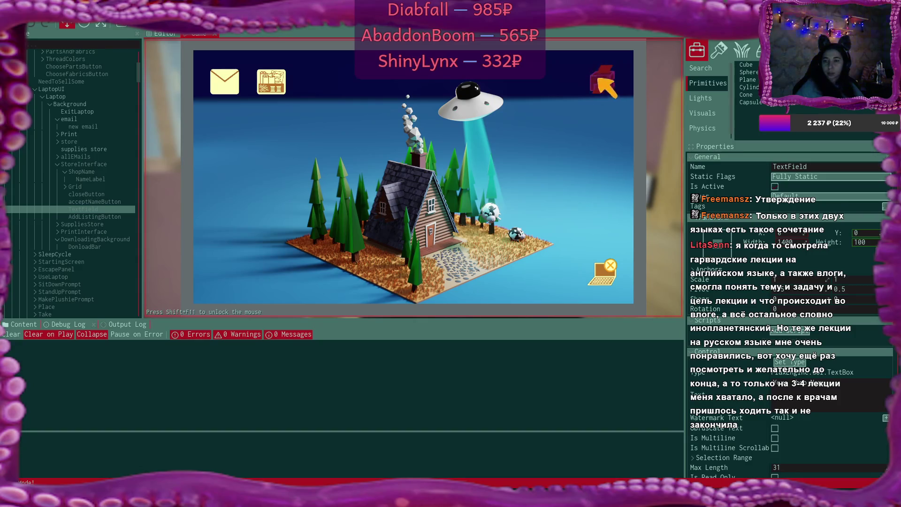
Close the laptop's printer popup and leave the laptop for the room
click(599, 80)
click(620, 63)
click(618, 287)
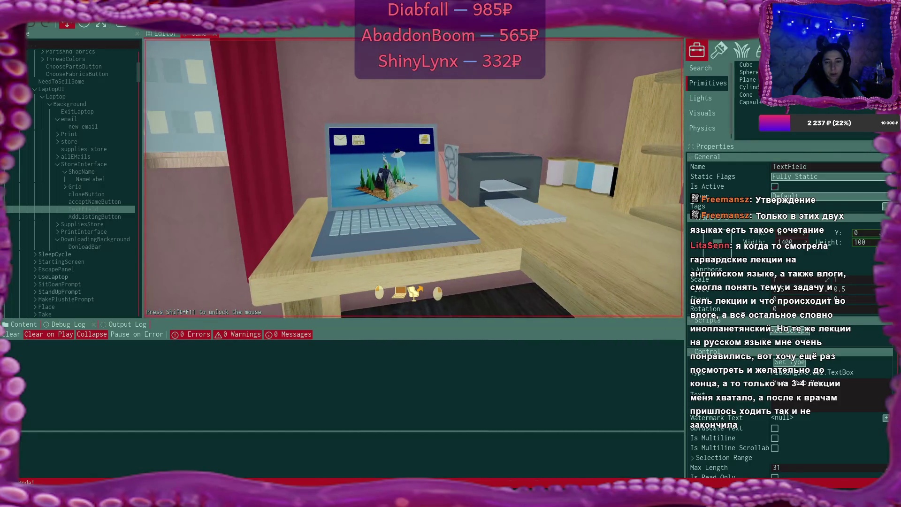
Pick up and inspect the blue plushie, confirm it, and set it on the shelf
key(e)
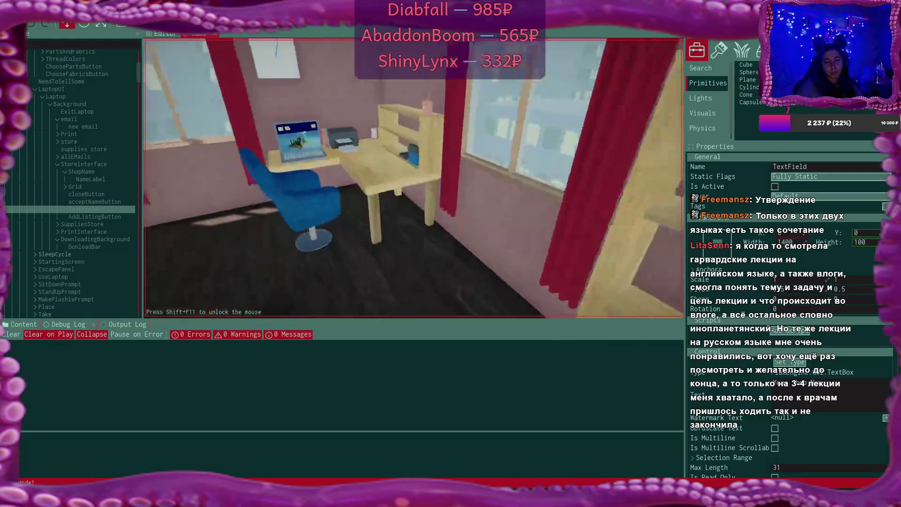
key(e)
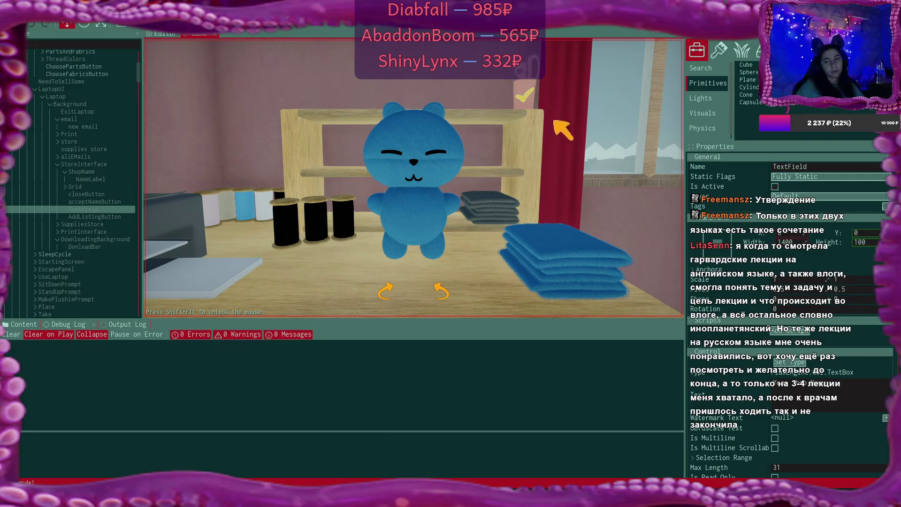
click(523, 94)
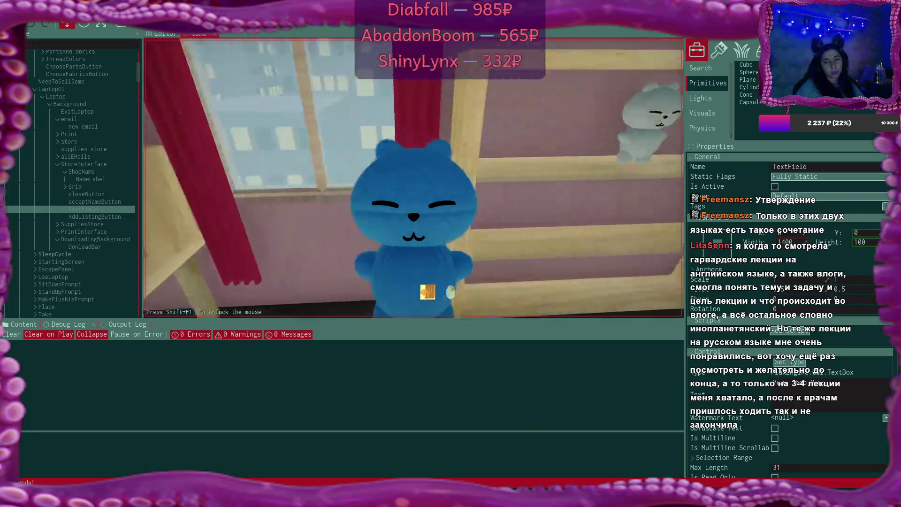
key(e)
Step to the desk and back, then pick up the grey cat plushie
key(w)
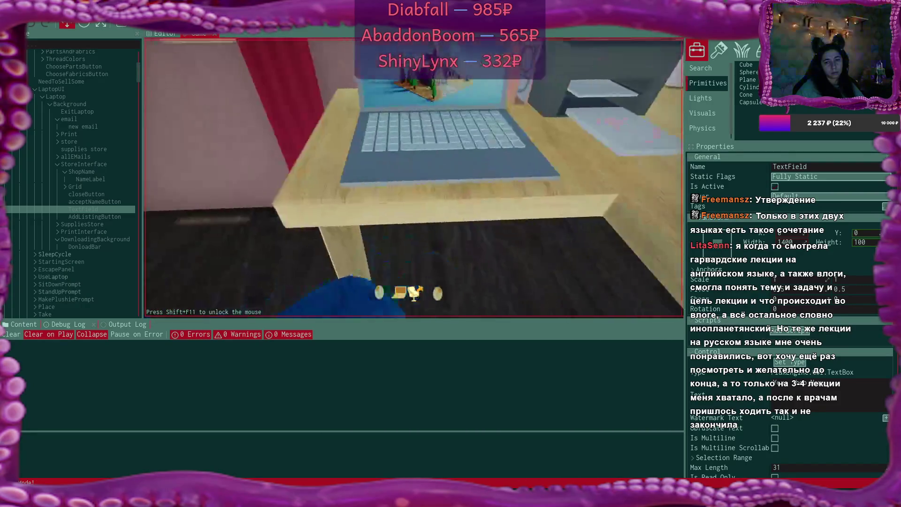
key(s)
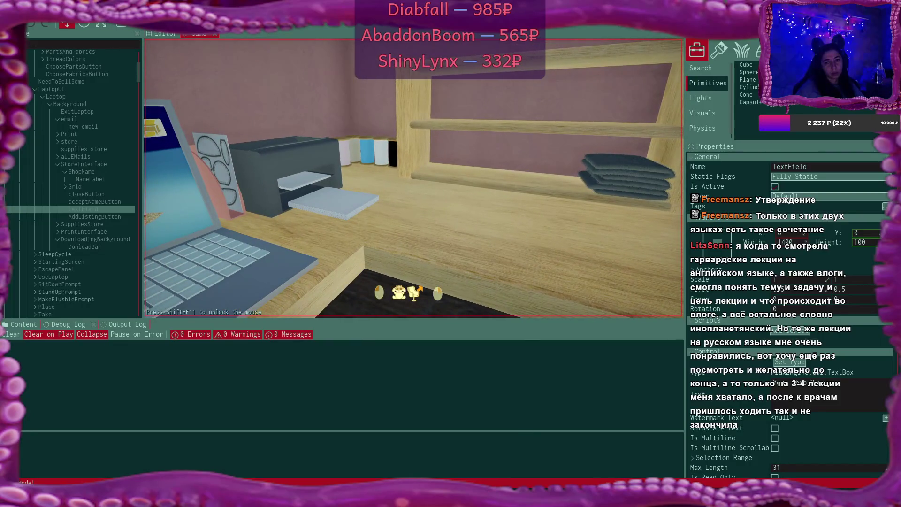
key(e)
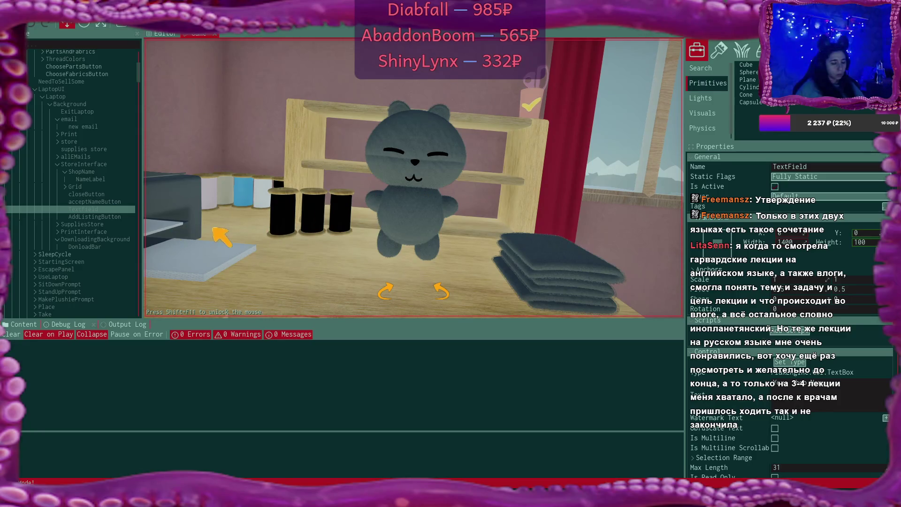
Raise Player's Cam Target X rotation from 47.39611 to 54.39611, then select Camera and resume the game
scroll(55, 207, down, 10)
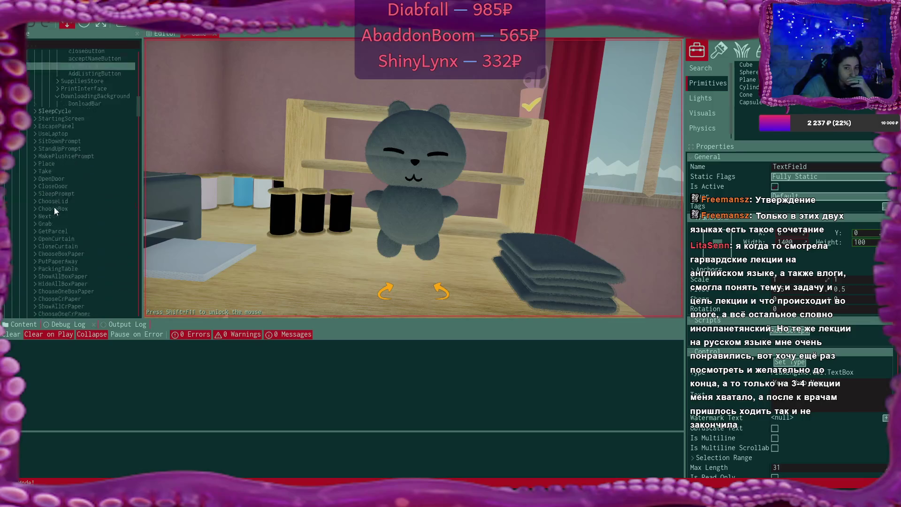
scroll(55, 207, down, 8)
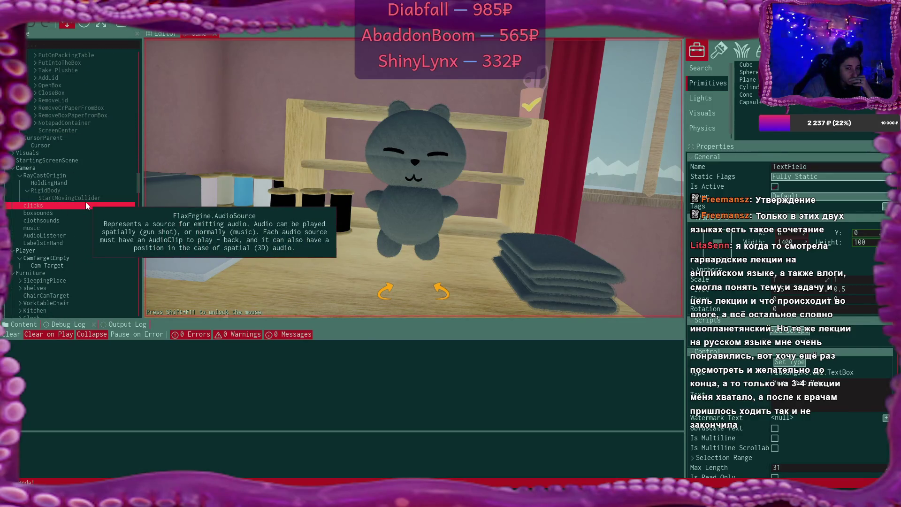
click(71, 259)
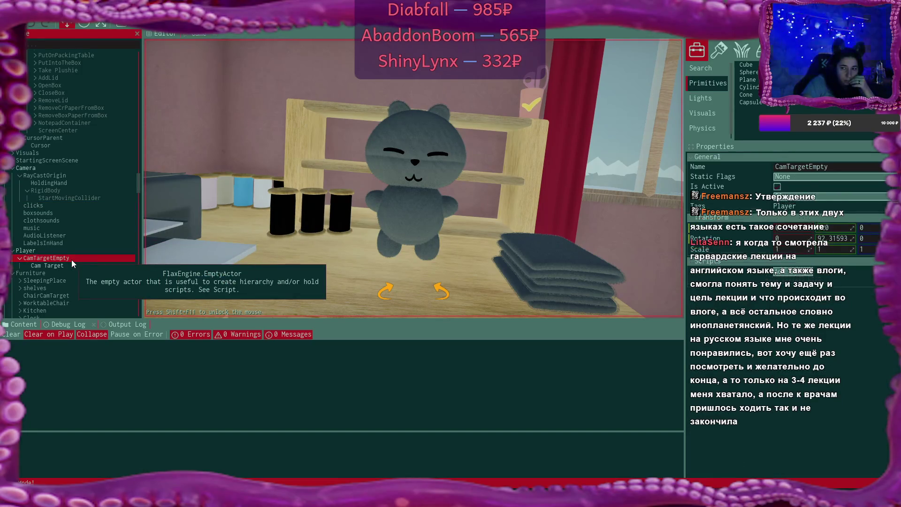
click(74, 269)
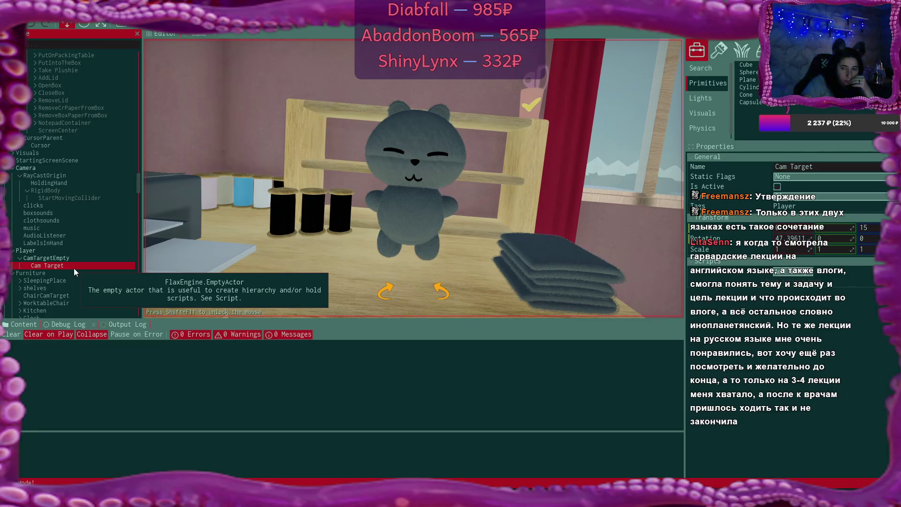
drag(812, 238, 812, 238)
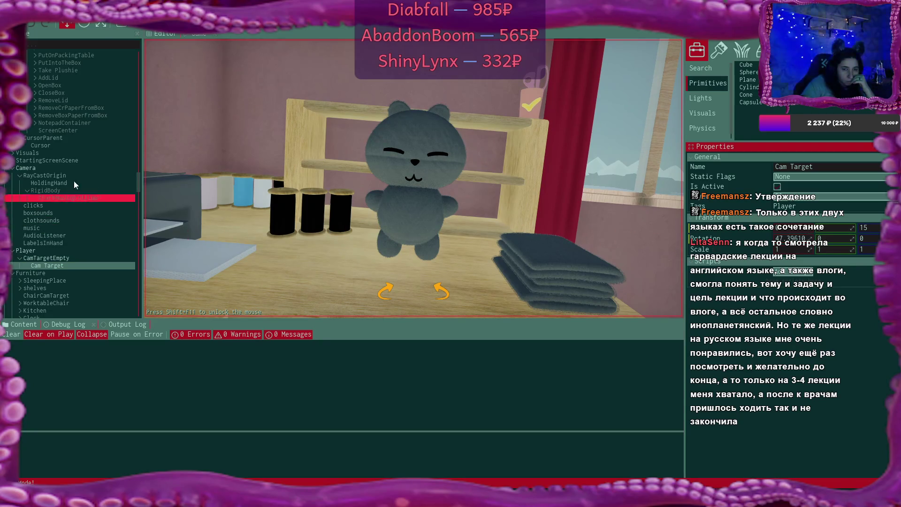
click(67, 166)
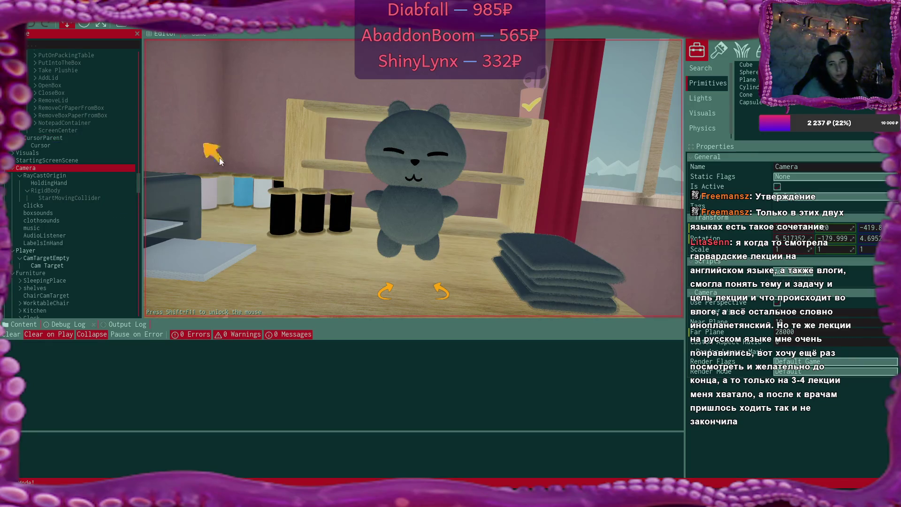
click(255, 124)
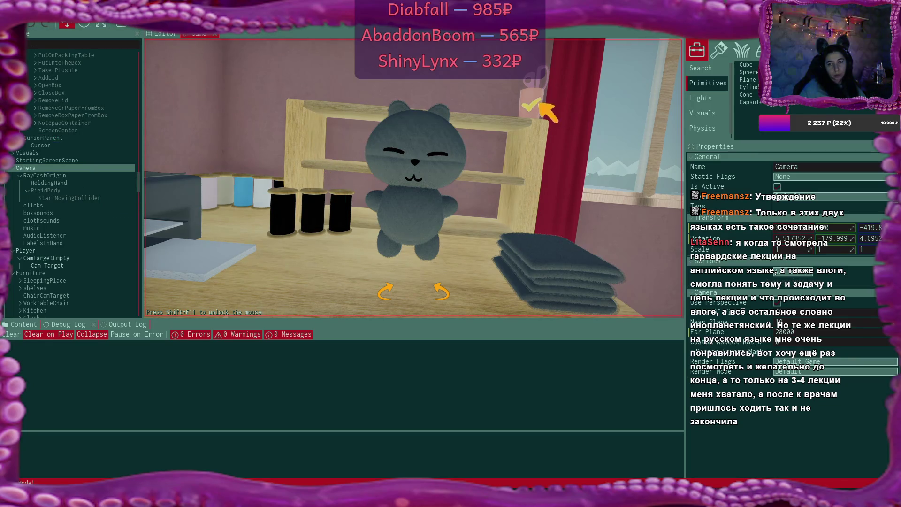
Confirm and shelve the grey plushie, then open the online shop from the Bmail selling email
click(538, 99)
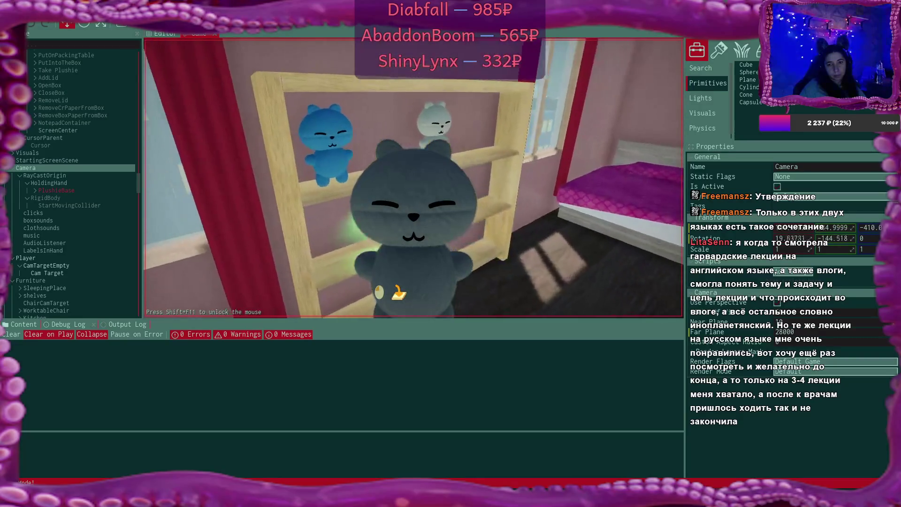
click(431, 199)
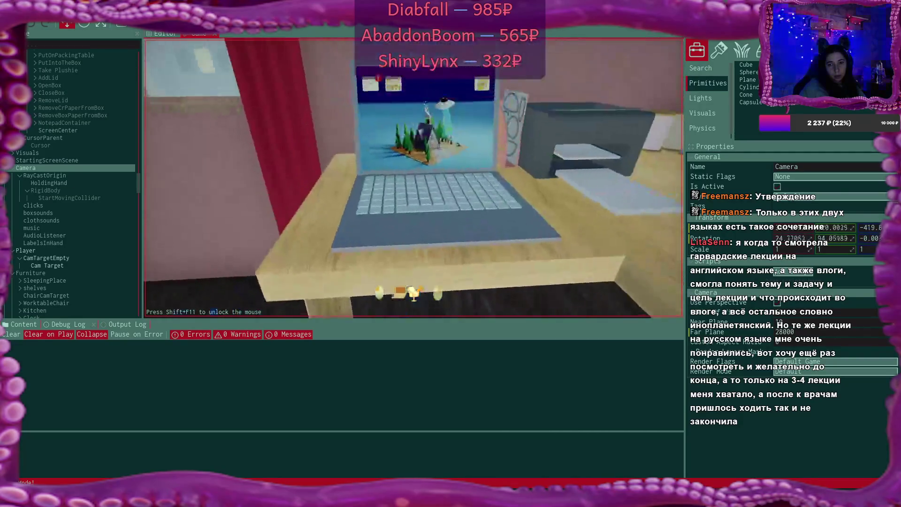
click(225, 83)
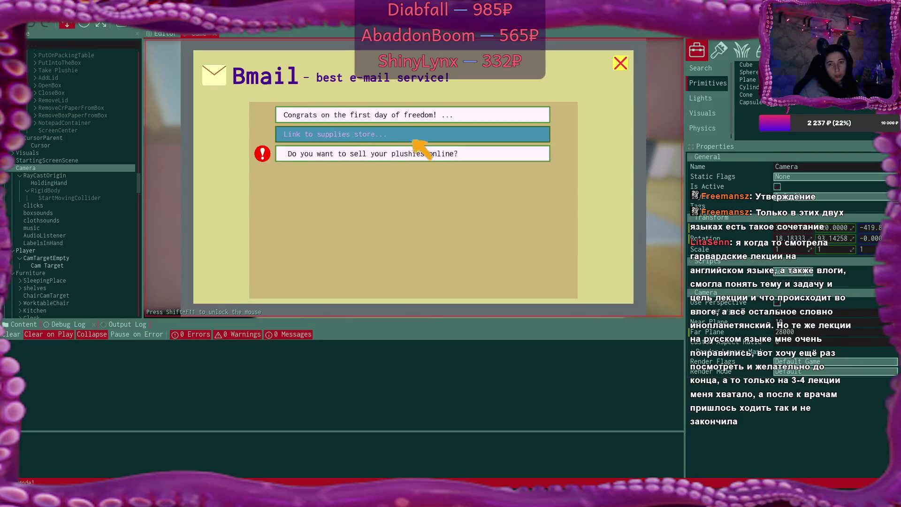
click(425, 153)
click(413, 279)
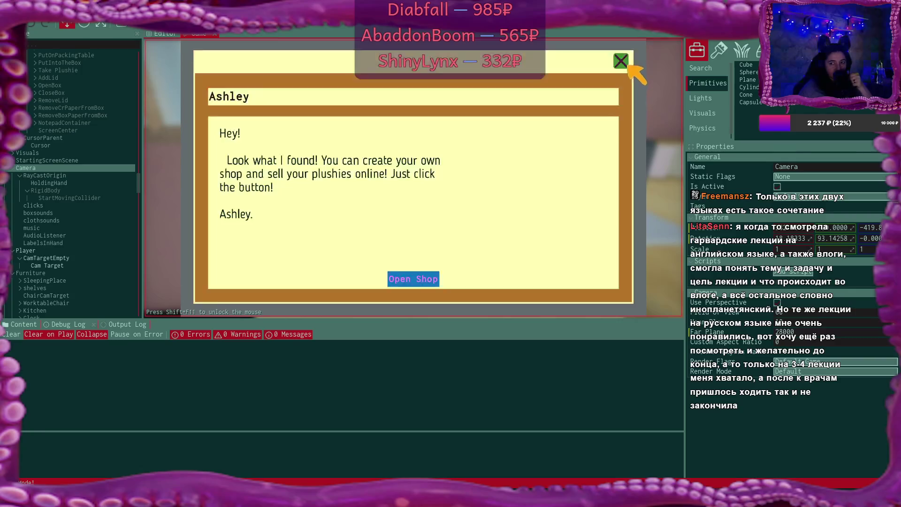
Close the email and inbox, then open the shop app from the laptop desktop
click(622, 61)
click(621, 63)
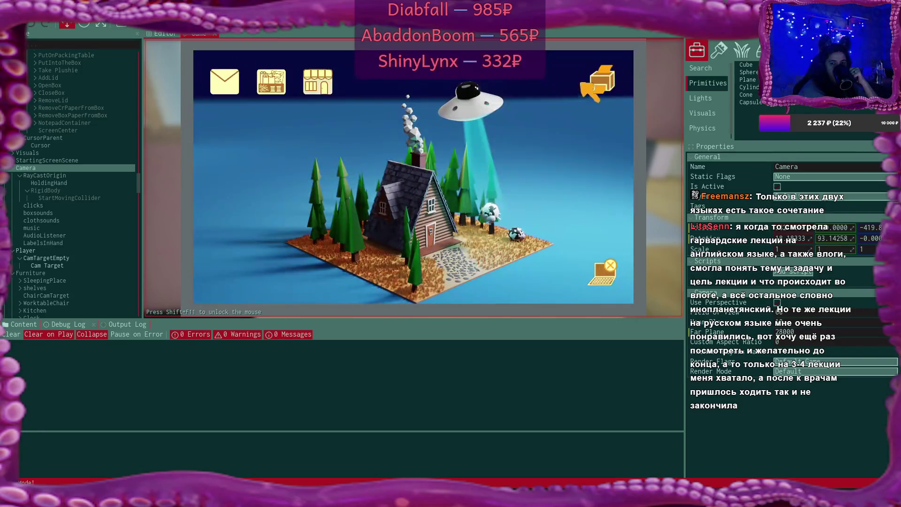
click(328, 89)
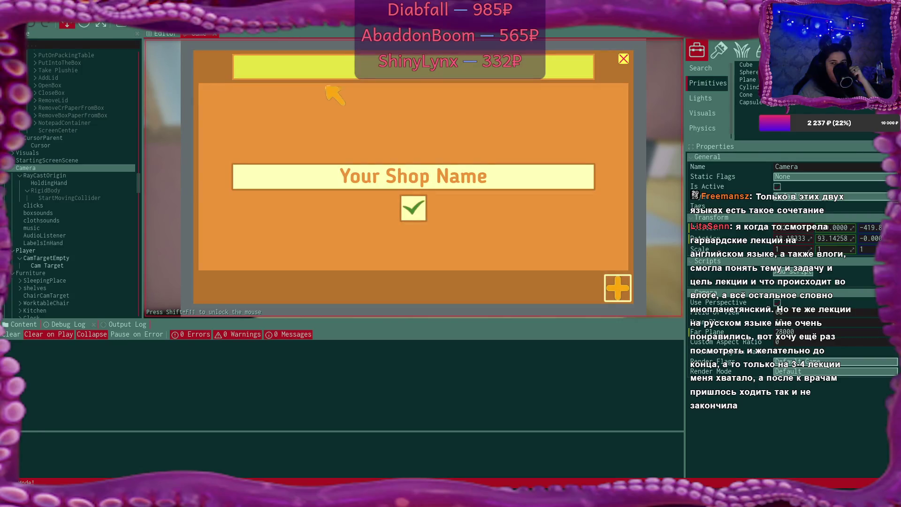
Clear the shop-name placeholder, type a test store name and accept it
click(492, 174)
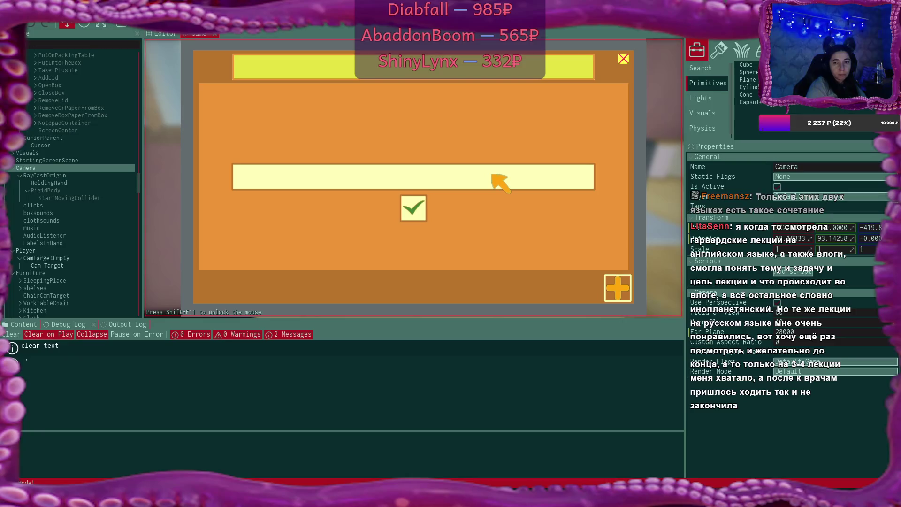
text(а)
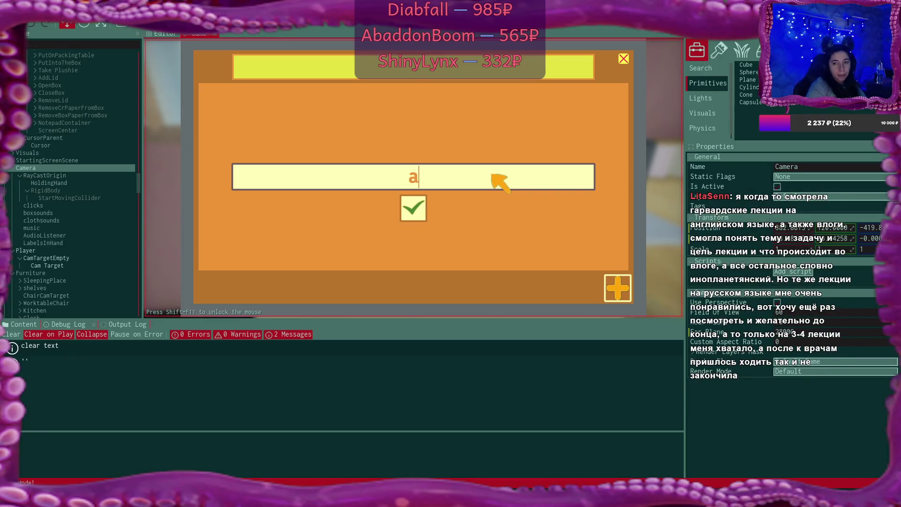
text(апгкр)
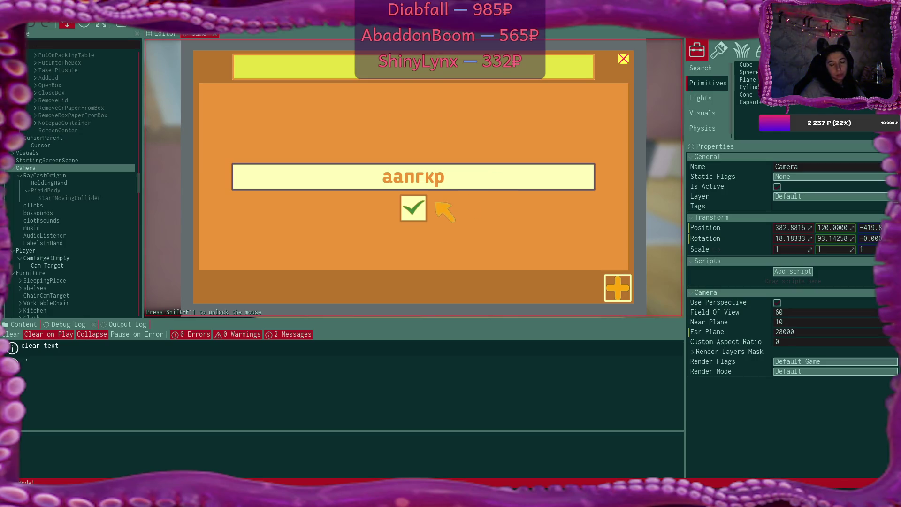
key(BackSpace)
key(BackSpace)
key(BackSpace)
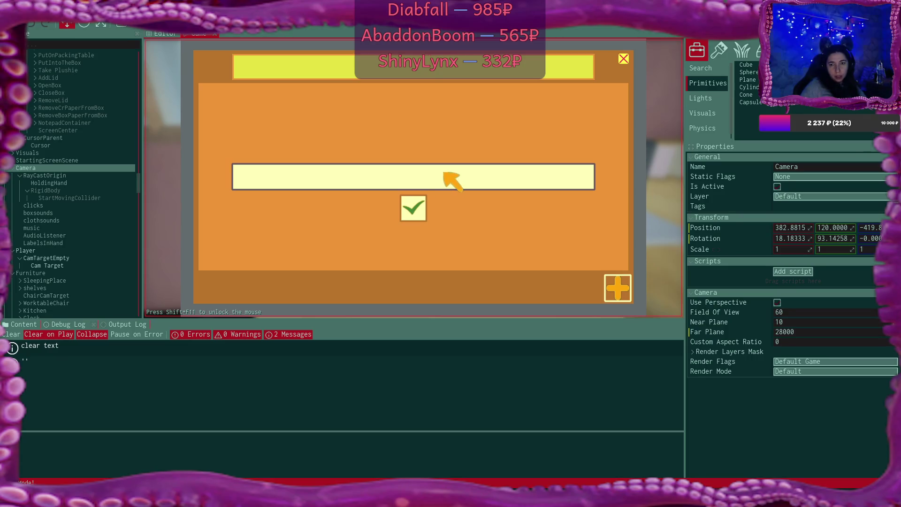
text(ва)
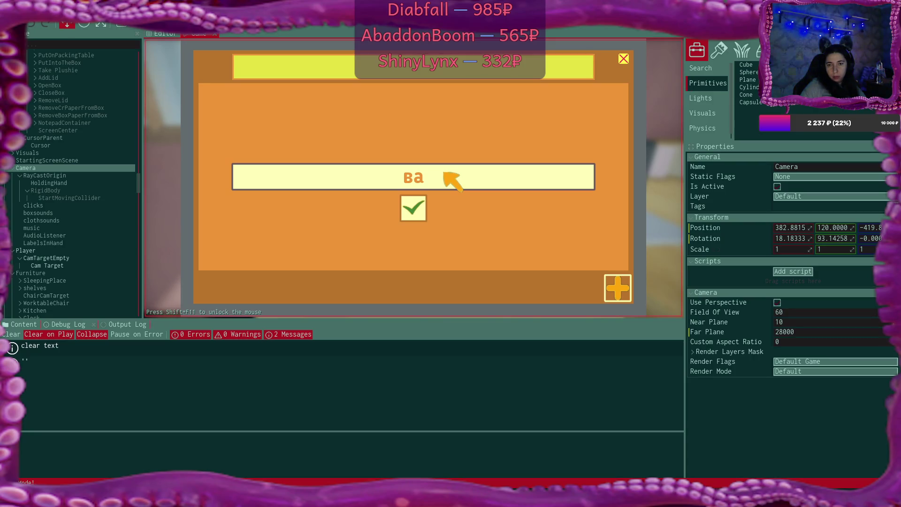
text(вы)
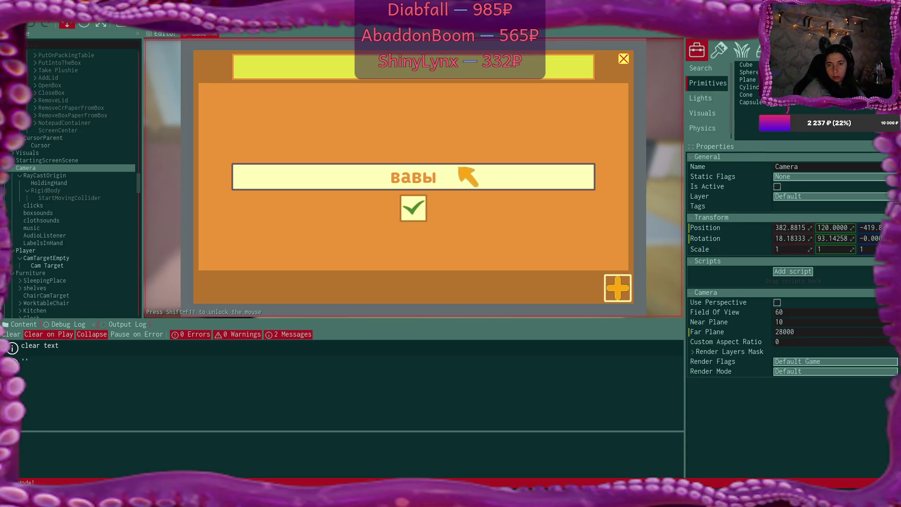
text(с)
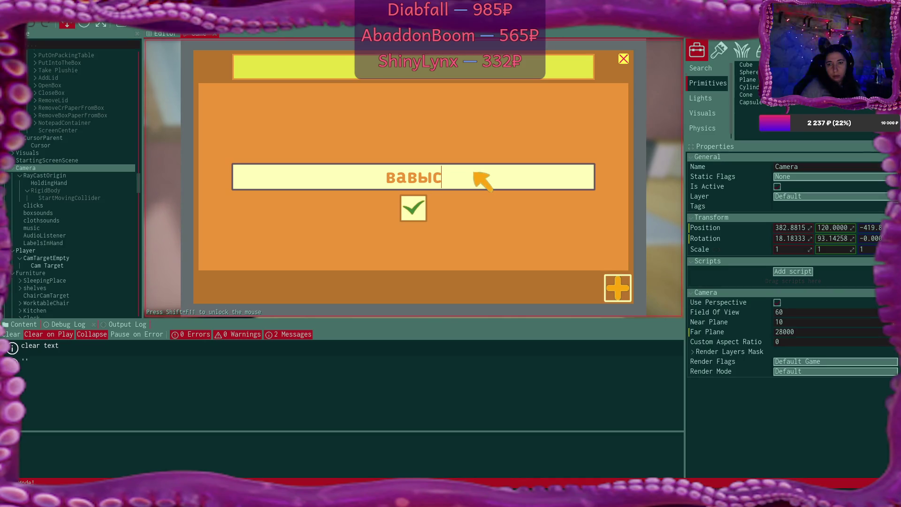
text(ч)
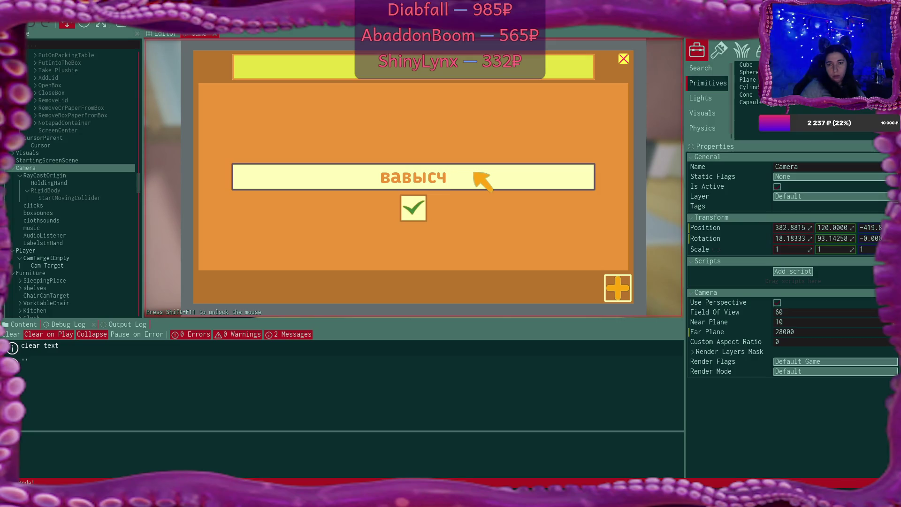
text(ы)
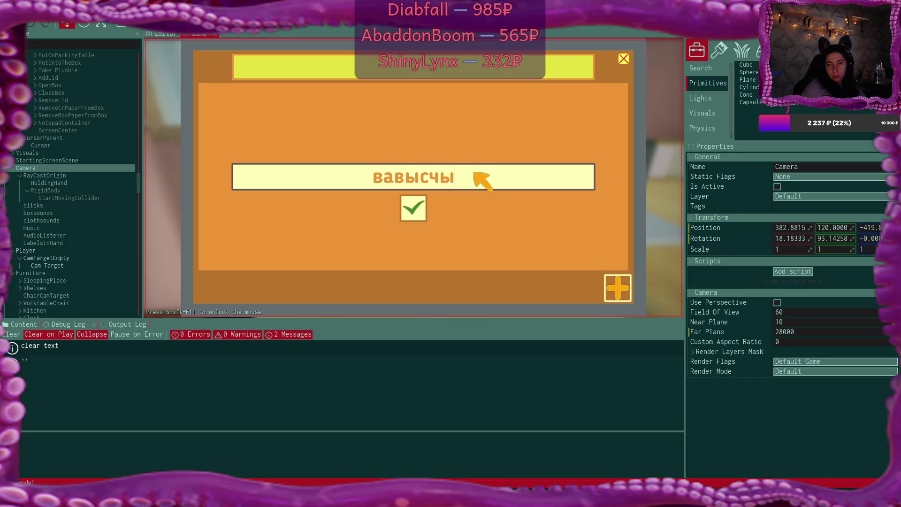
key(Return)
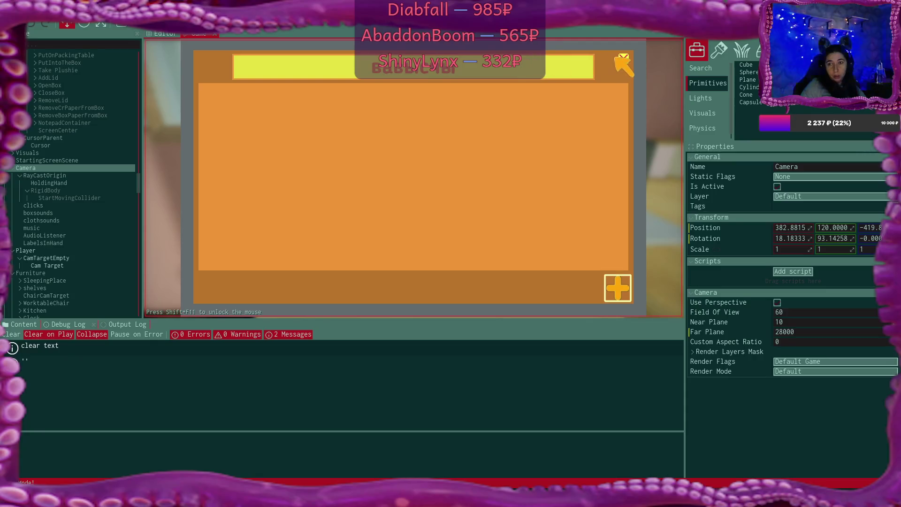
Close the store window, leave the laptop, stop play mode and switch to VS Code
click(623, 58)
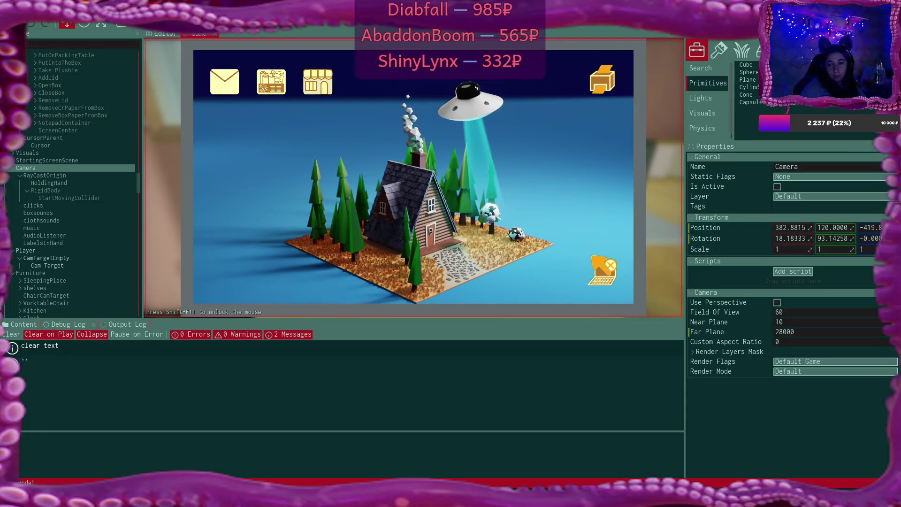
click(602, 271)
key(F5)
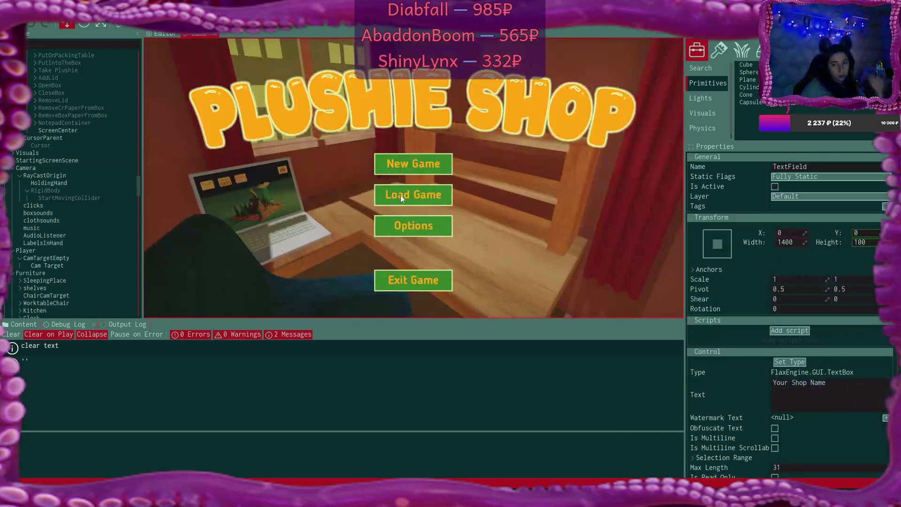
key(alt+Tab)
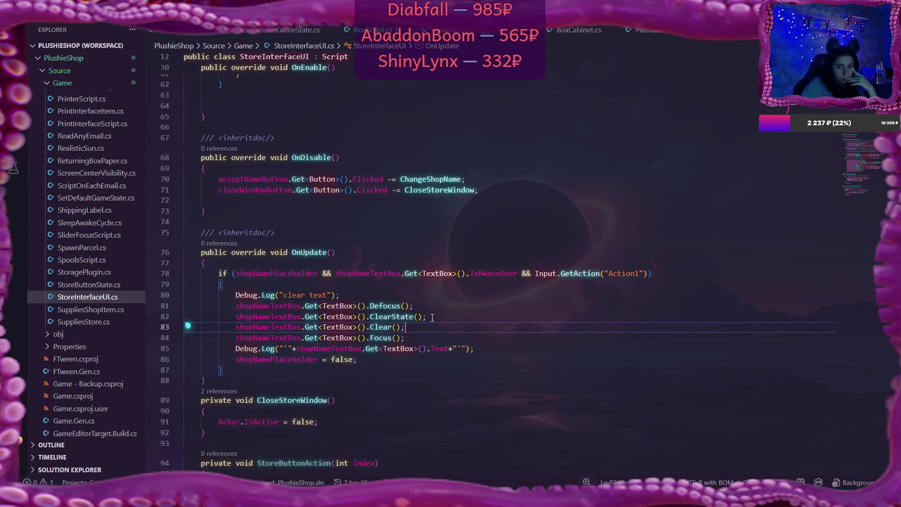
click(236, 315)
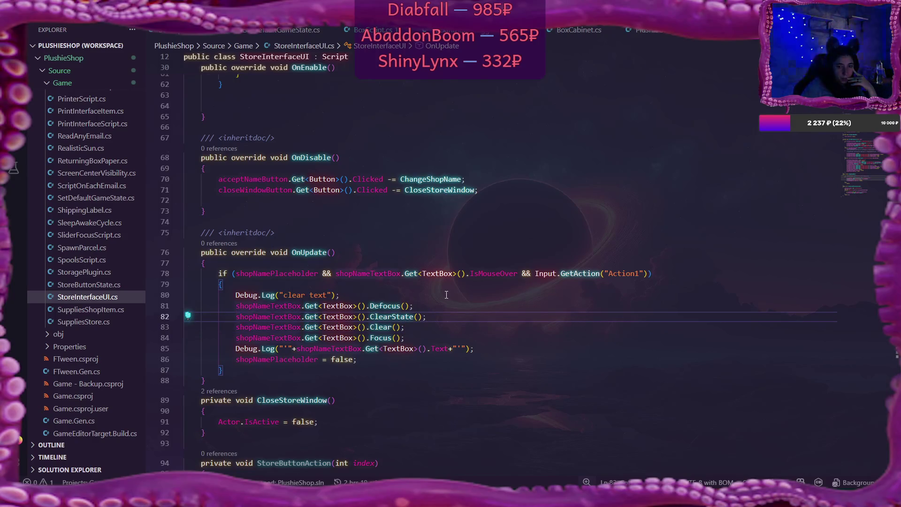
key(ctrl+slash)
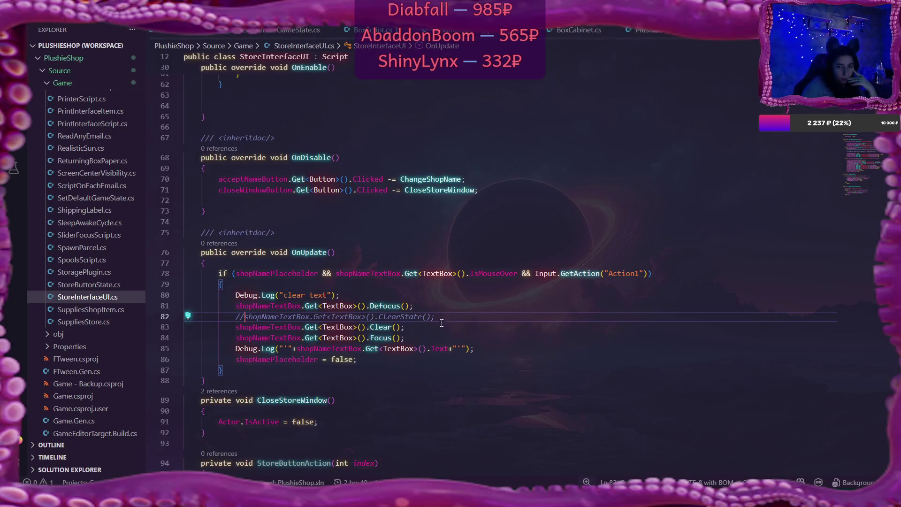
click(428, 337)
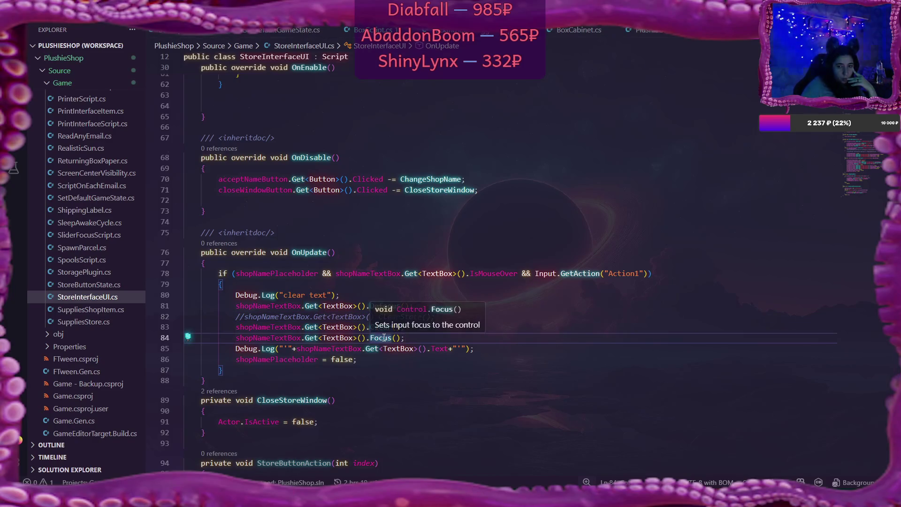
key(Return)
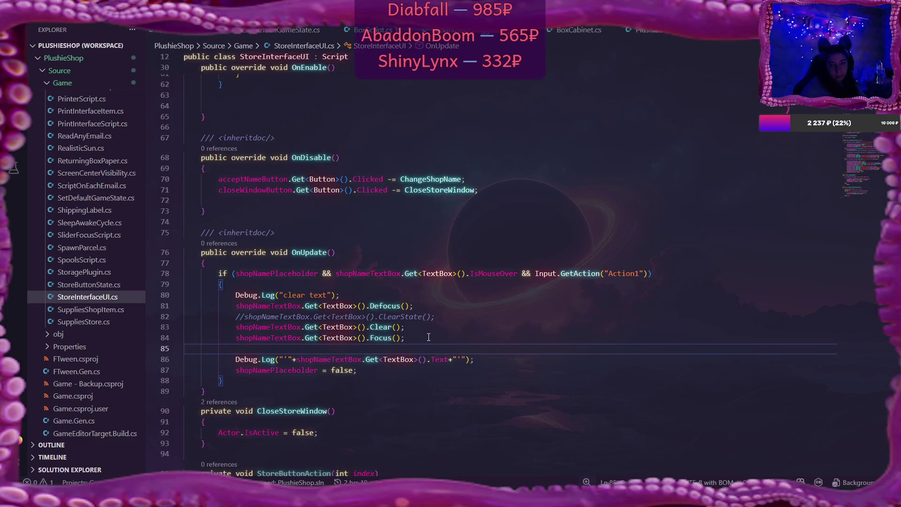
drag(236, 337, 370, 338)
key(ctrl+c)
click(416, 348)
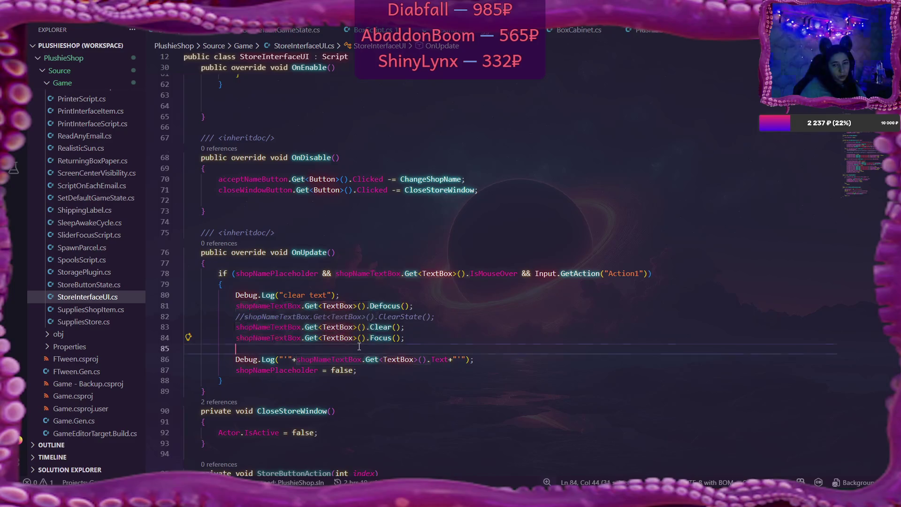
key(ctrl+v)
key(BackSpace)
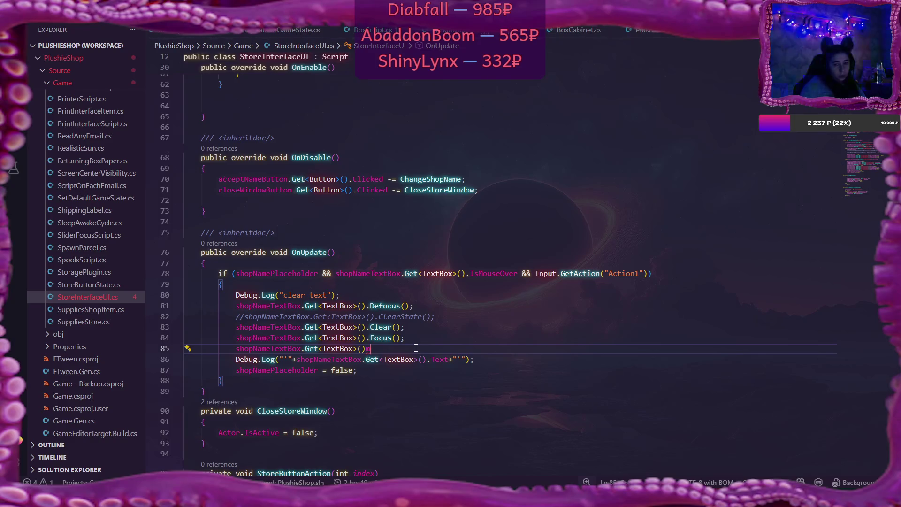
text(.)
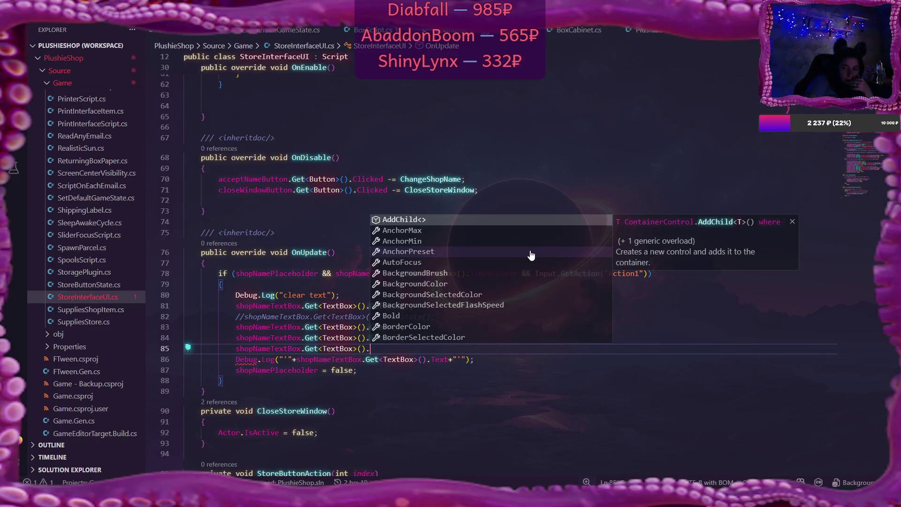
scroll(531, 255, down, 4)
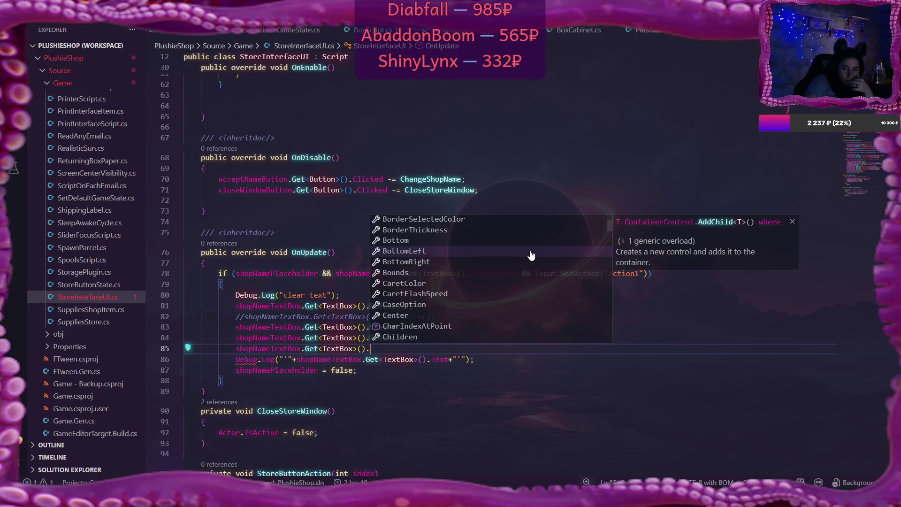
scroll(531, 255, down, 1)
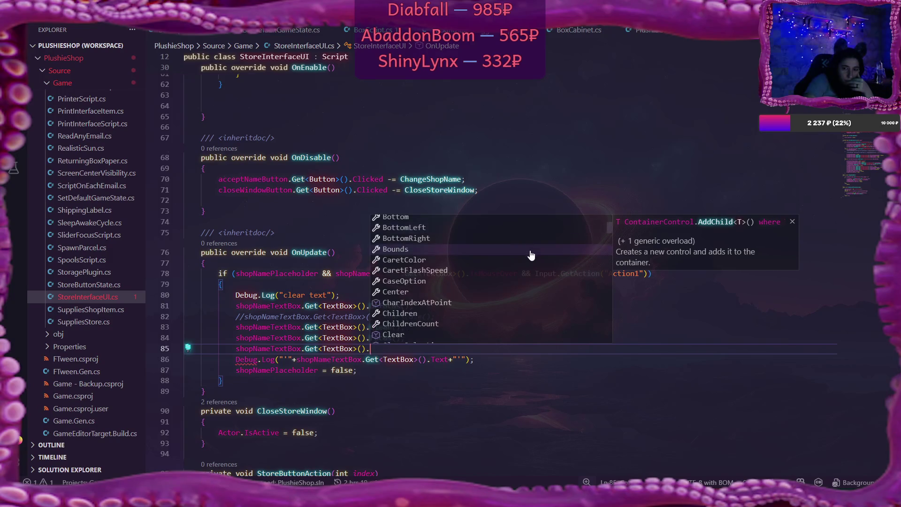
scroll(530, 255, down, 3)
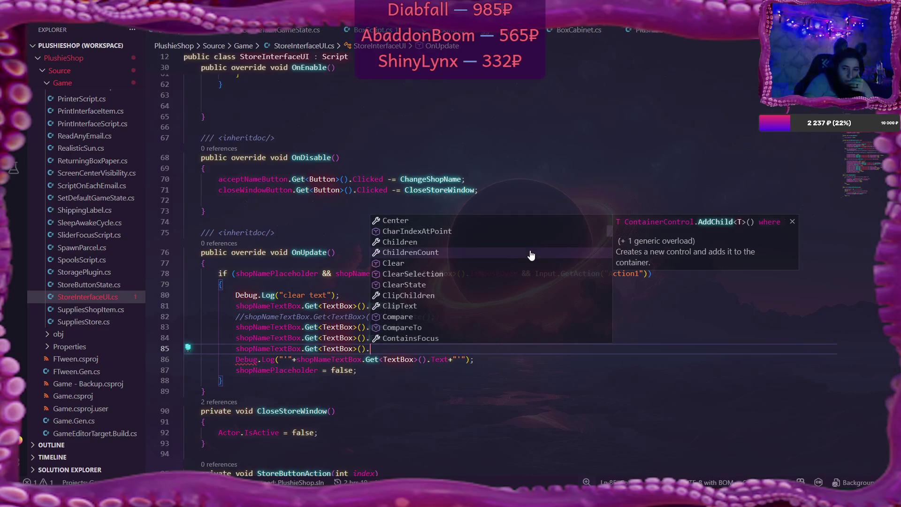
scroll(530, 255, down, 1)
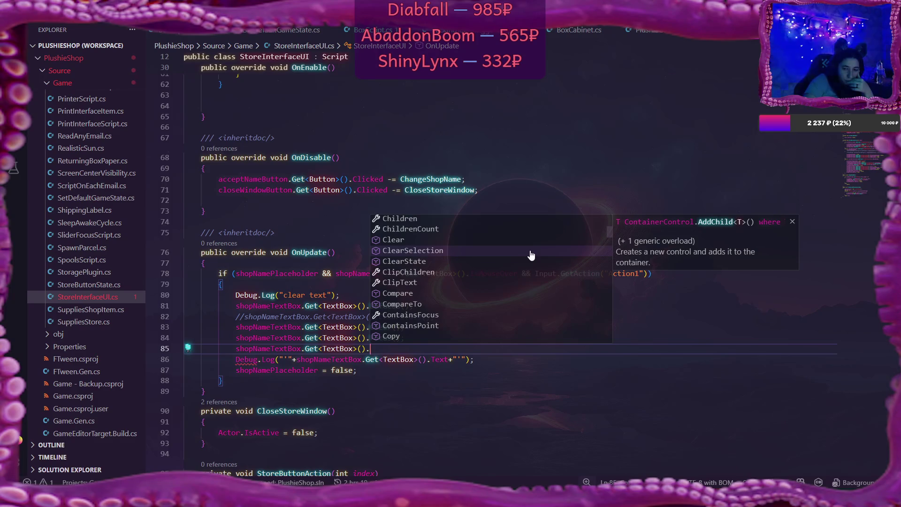
scroll(531, 254, down, 1)
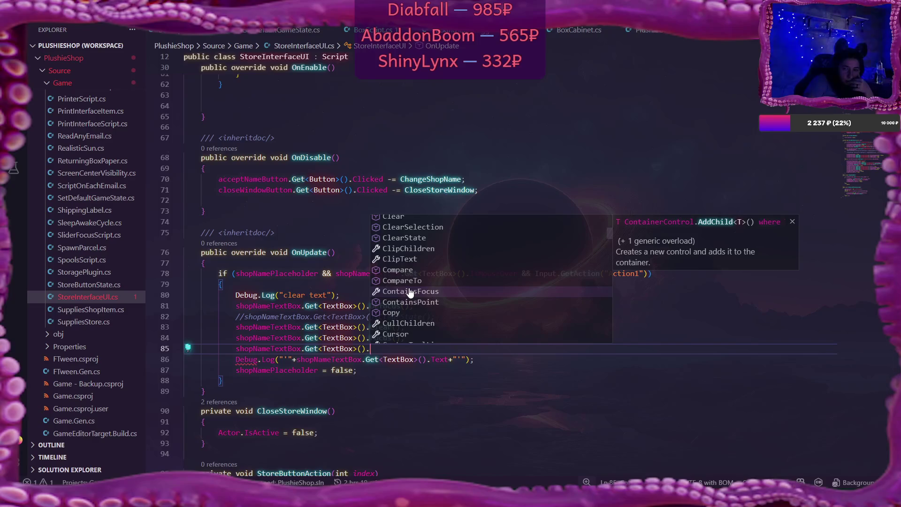
key(Down)
key(Down)
key(Down)
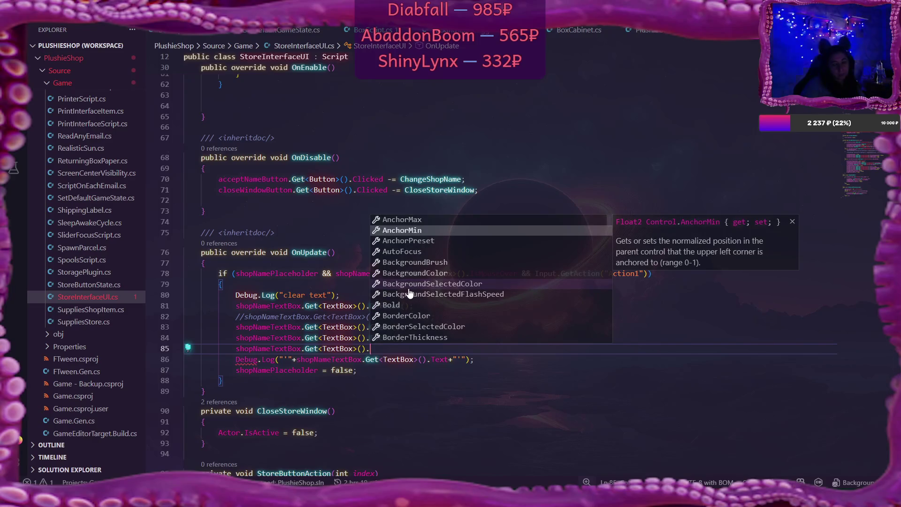
key(Down)
key(Down)
key(Down)
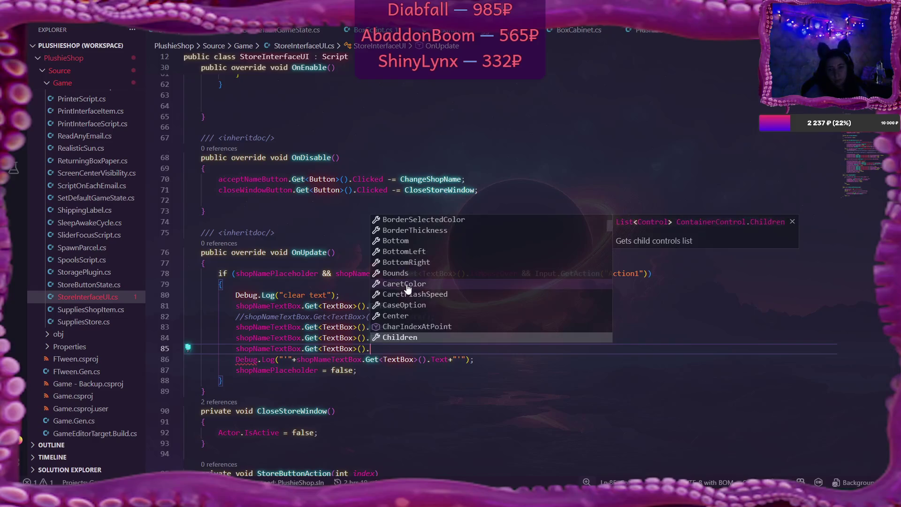
key(Down)
key(Down)
key(Down)
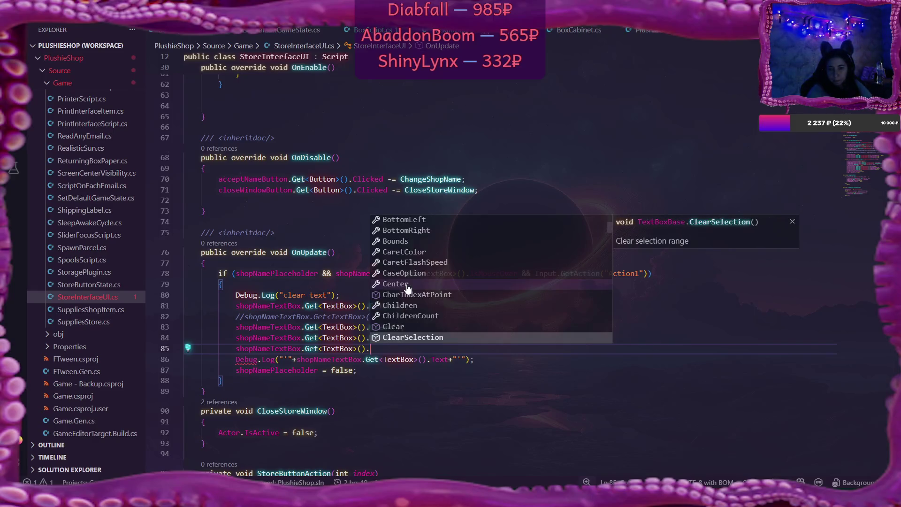
key(Down)
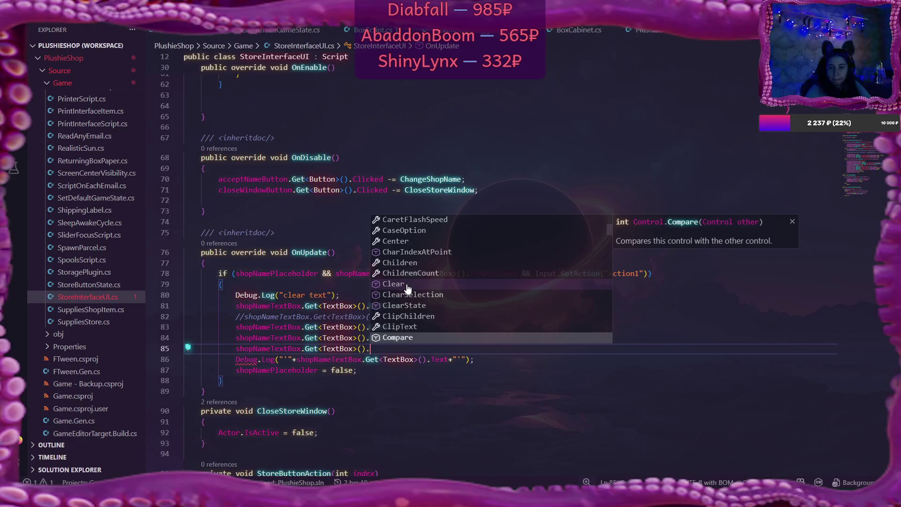
key(Down)
key(Down)
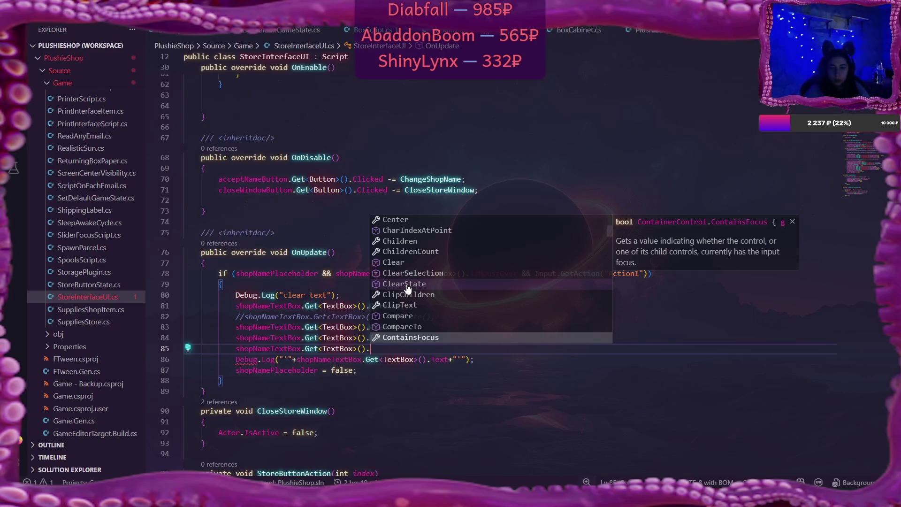
key(Down)
key(Down)
key(Down)
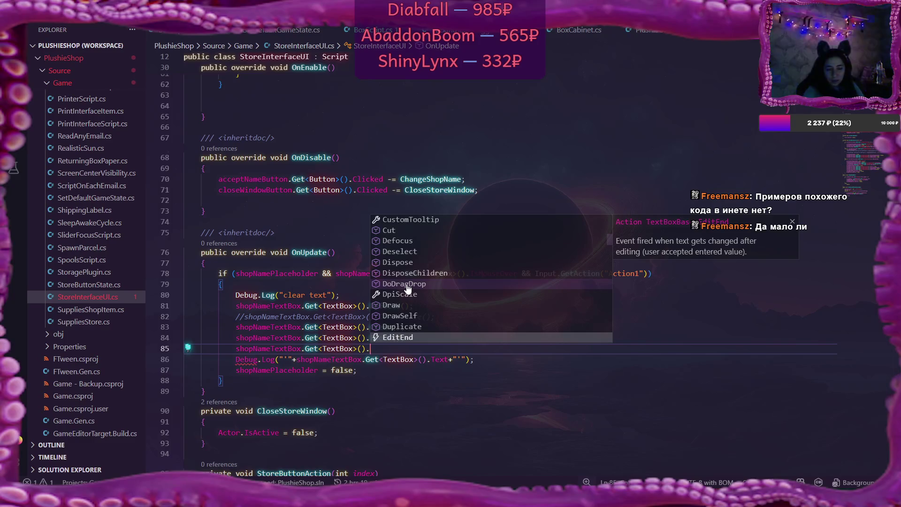
key(Down)
key(Down)
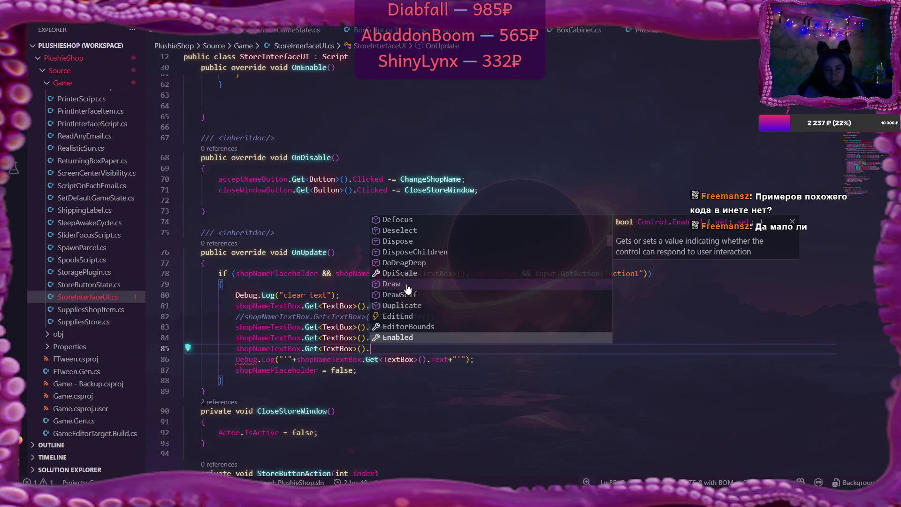
key(Down)
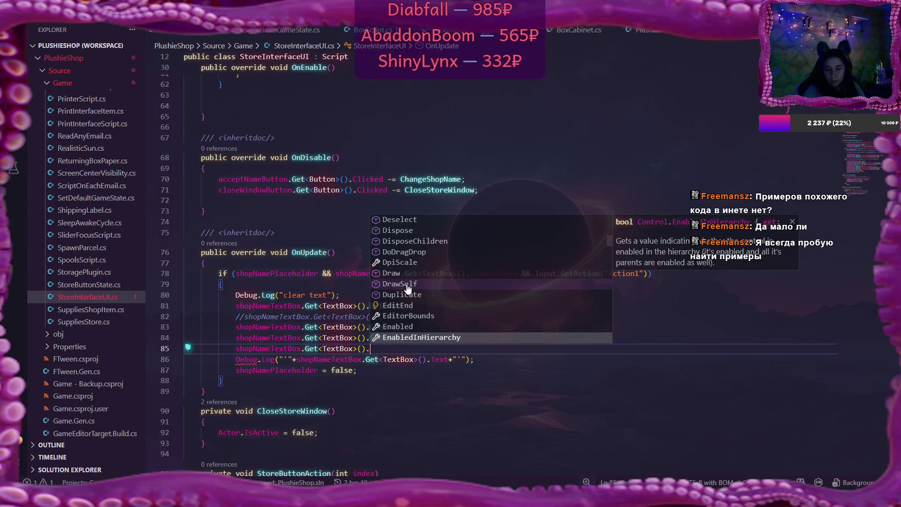
key(Down)
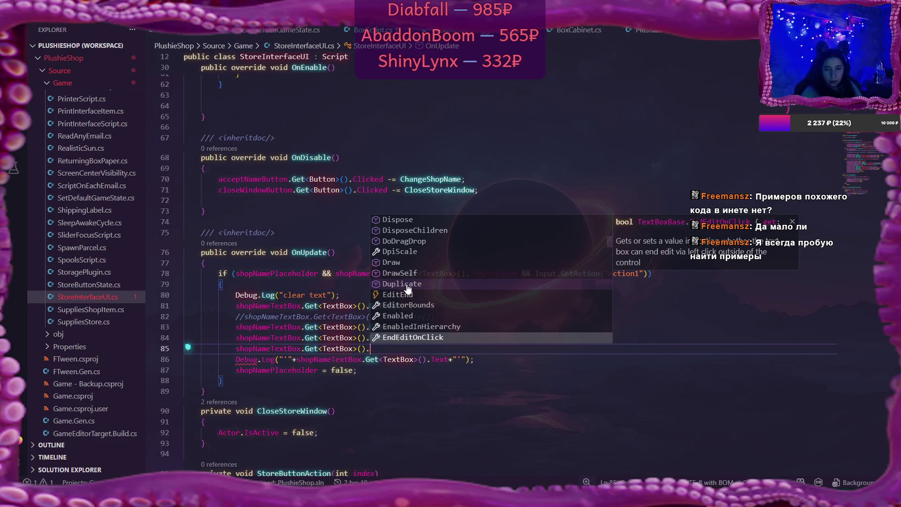
key(Down)
key(Down)
key(Down)
key(Down)
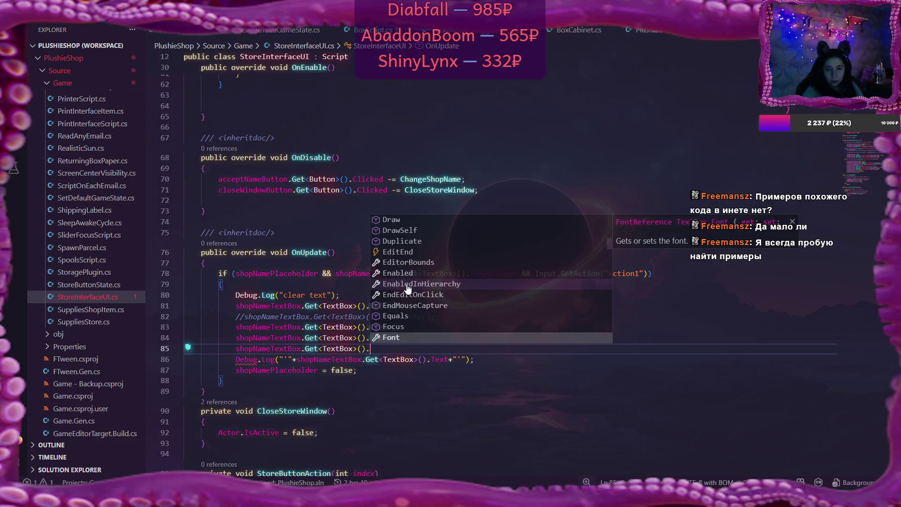
key(Down)
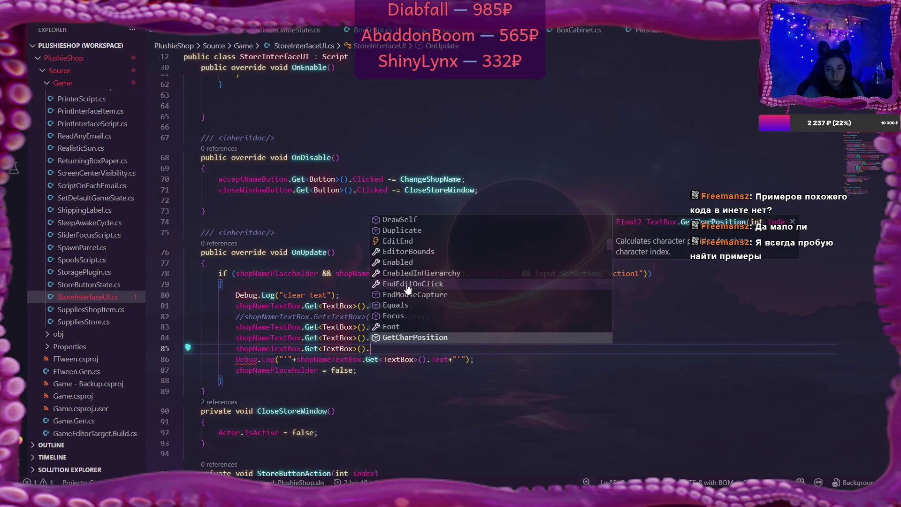
key(Up)
key(Up)
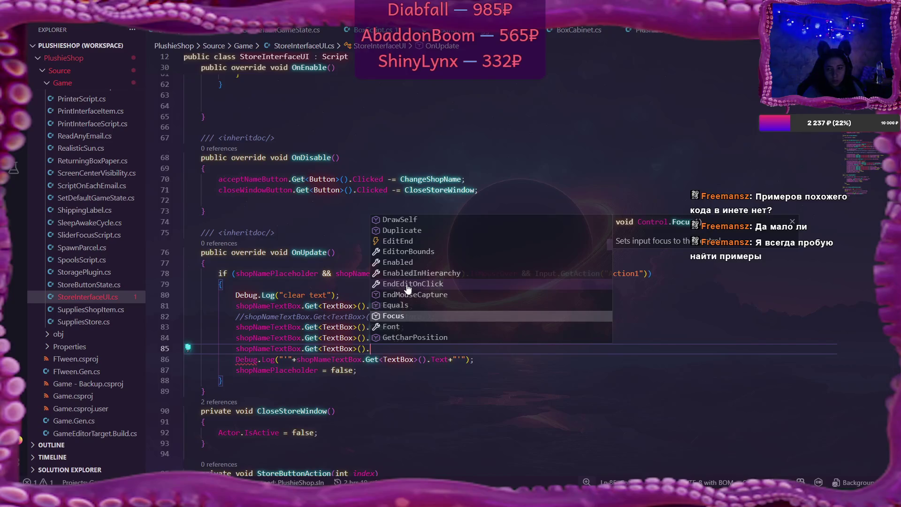
key(Down)
key(Down)
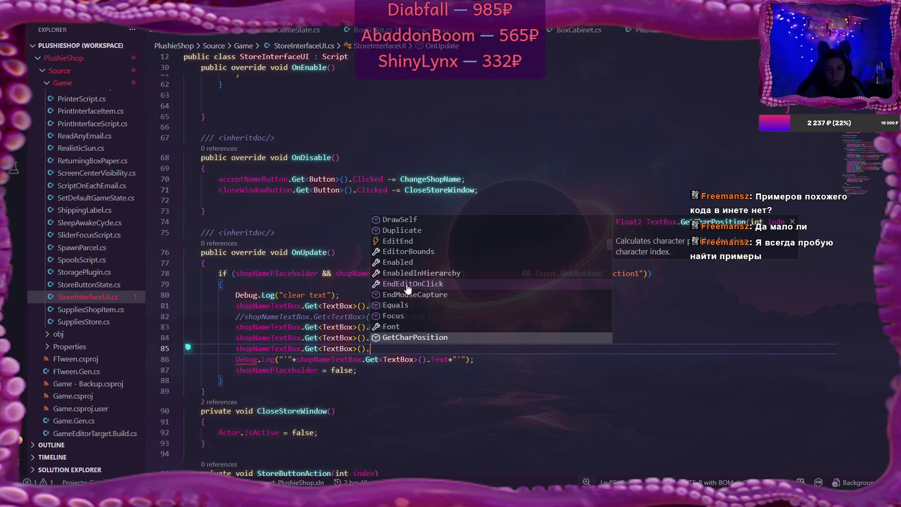
key(Down)
key(Down)
key(Down)
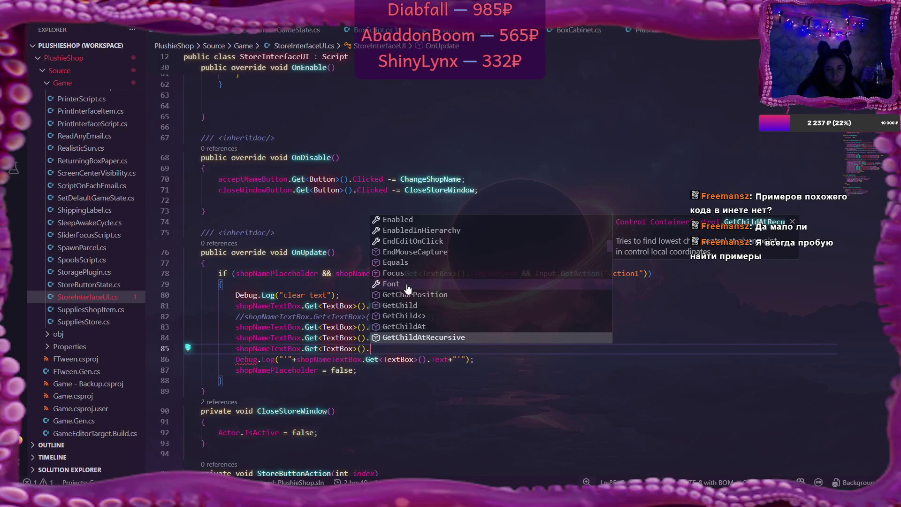
key(Down)
key(Down)
key(Down)
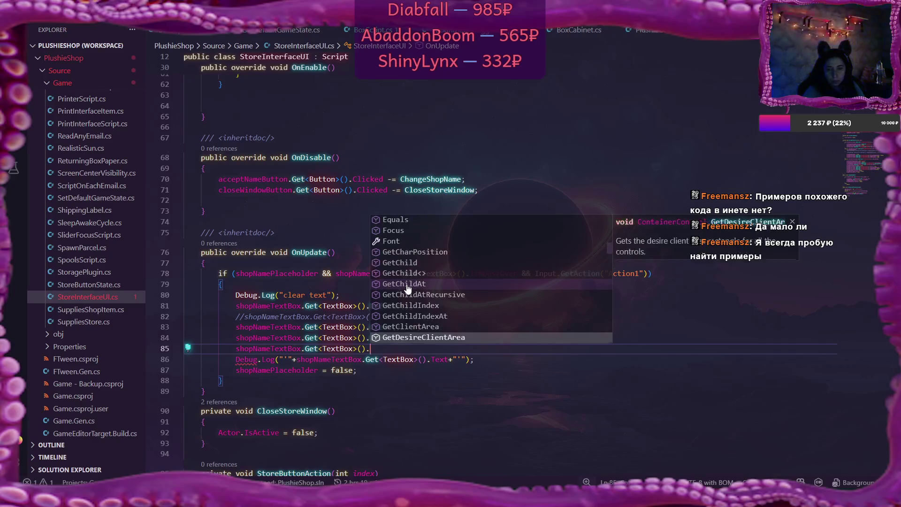
key(Down)
key(Down)
key(Down)
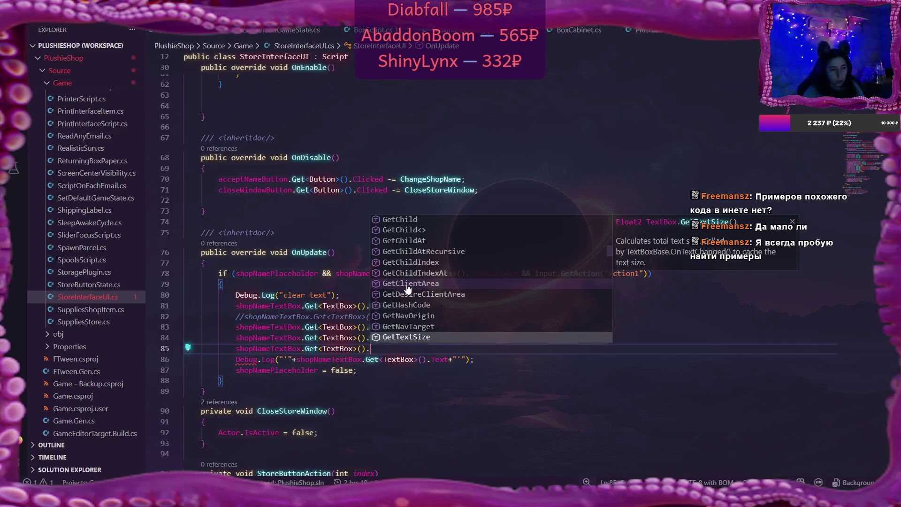
key(Down)
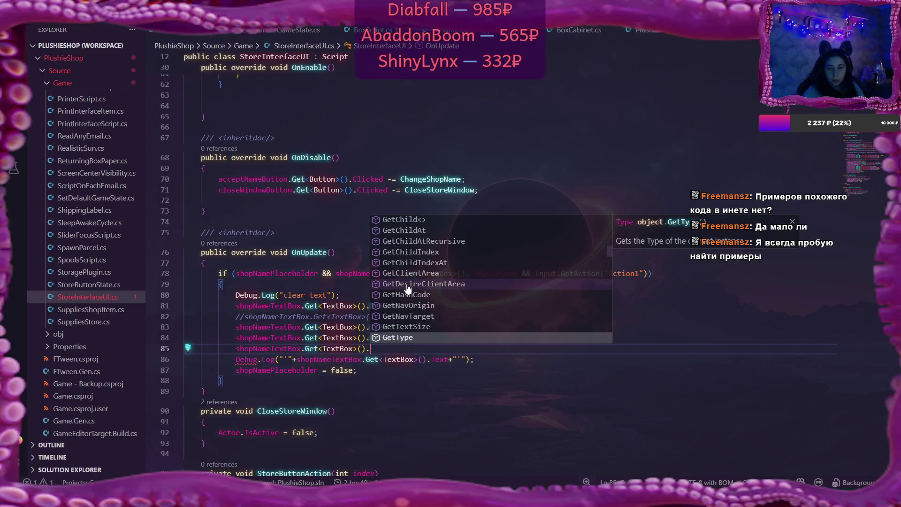
key(Up)
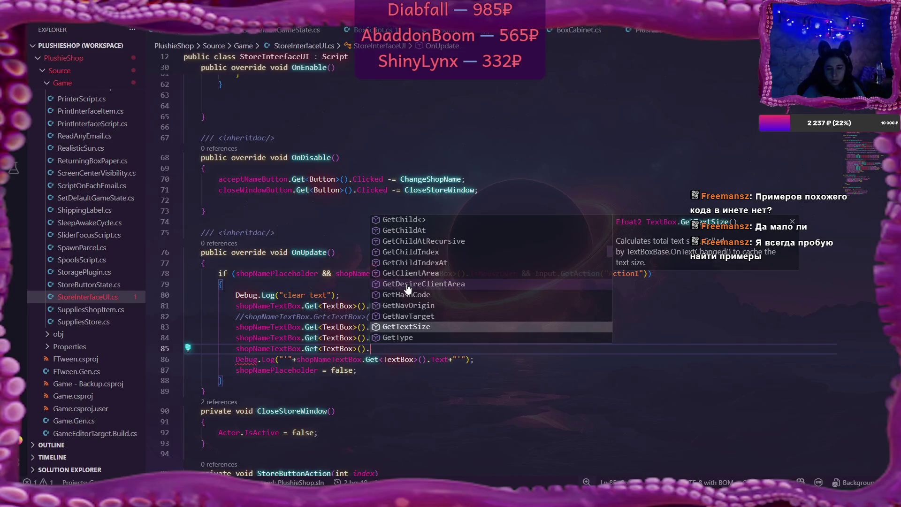
key(Down)
key(Up)
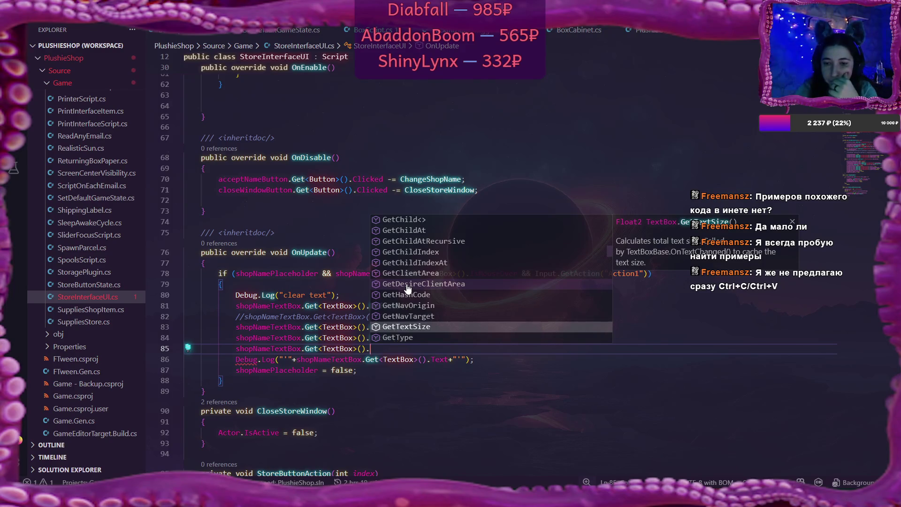
key(Down)
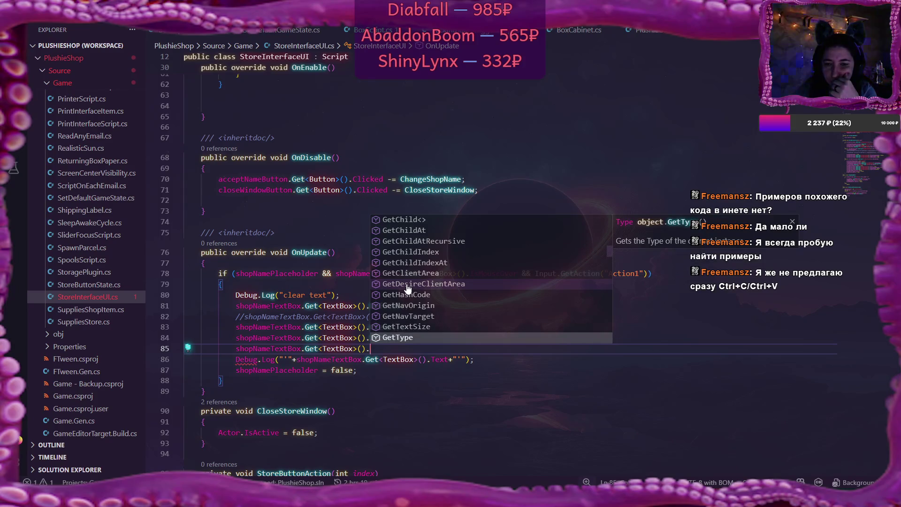
key(Down)
key(Down)
key(Down)
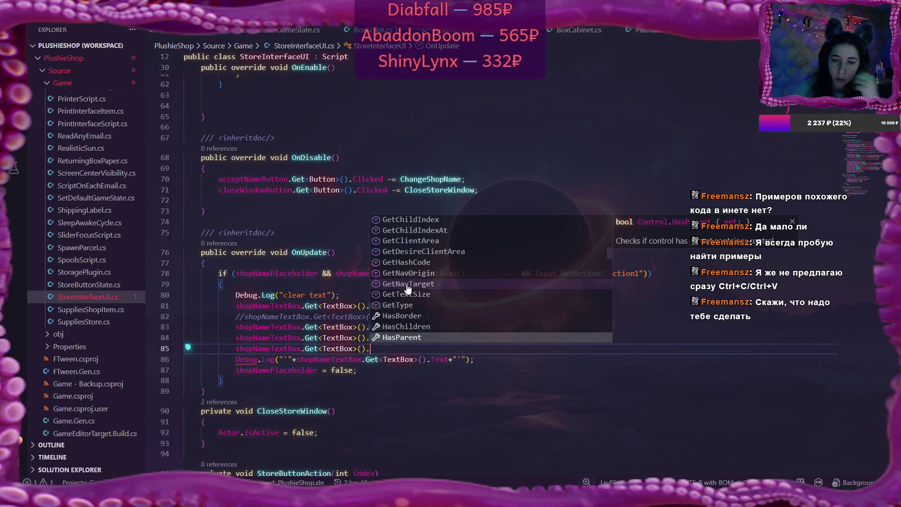
click(357, 338)
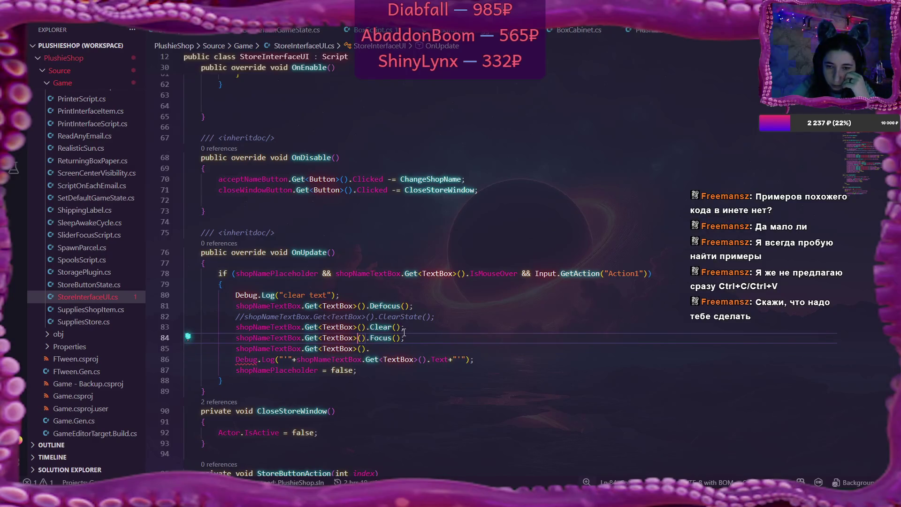
mouse_move(391, 305)
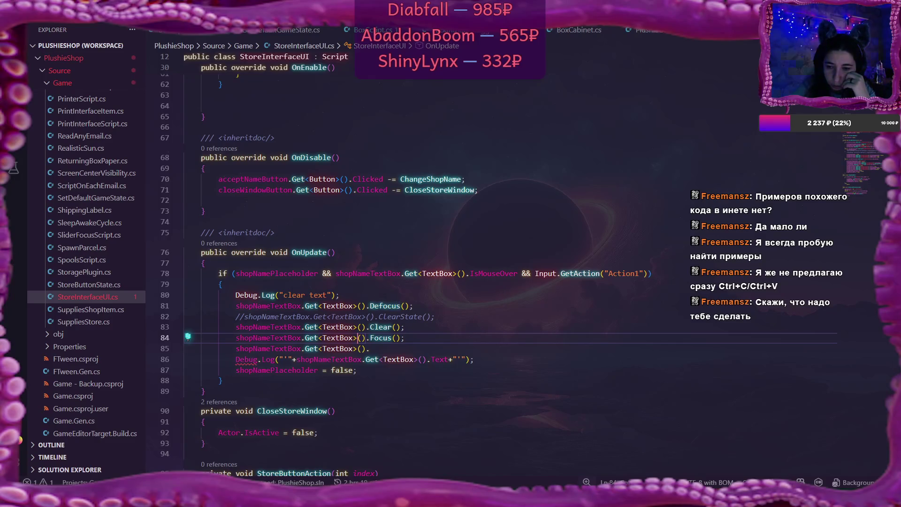
click(469, 498)
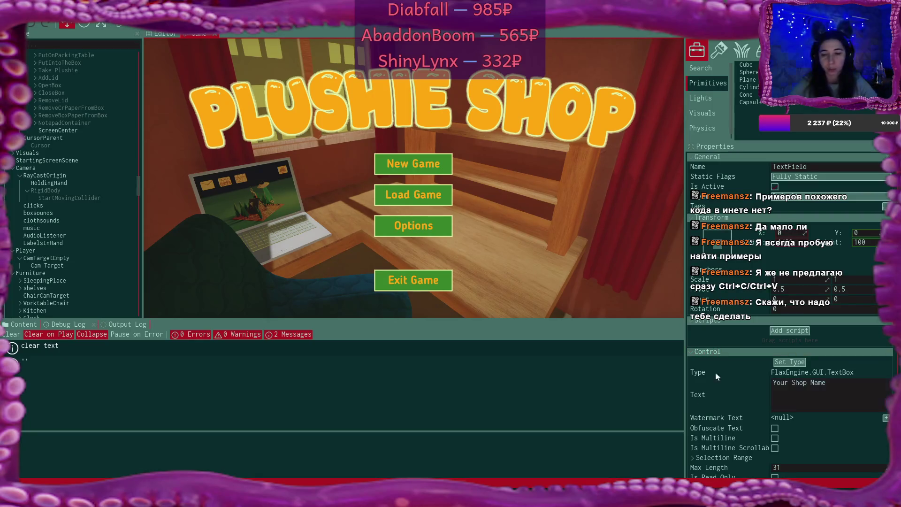
key(alt+Tab)
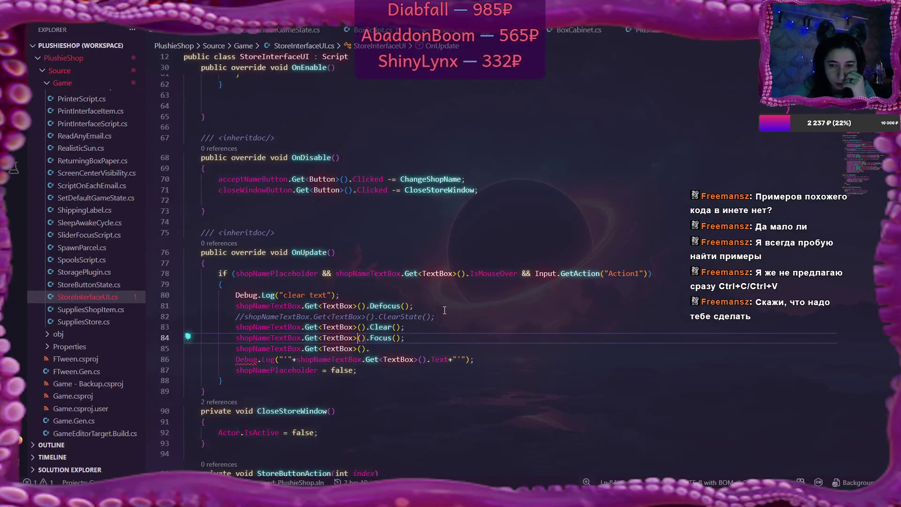
click(408, 351)
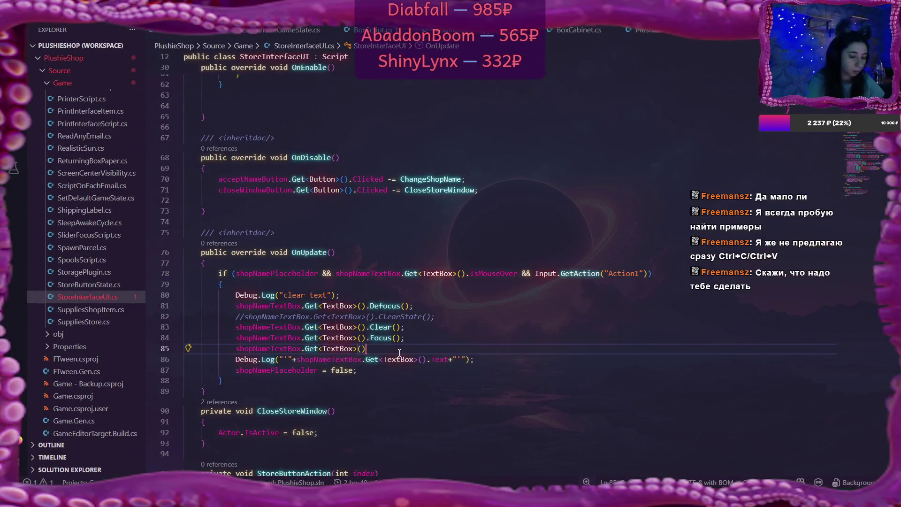
key(ctrl+space)
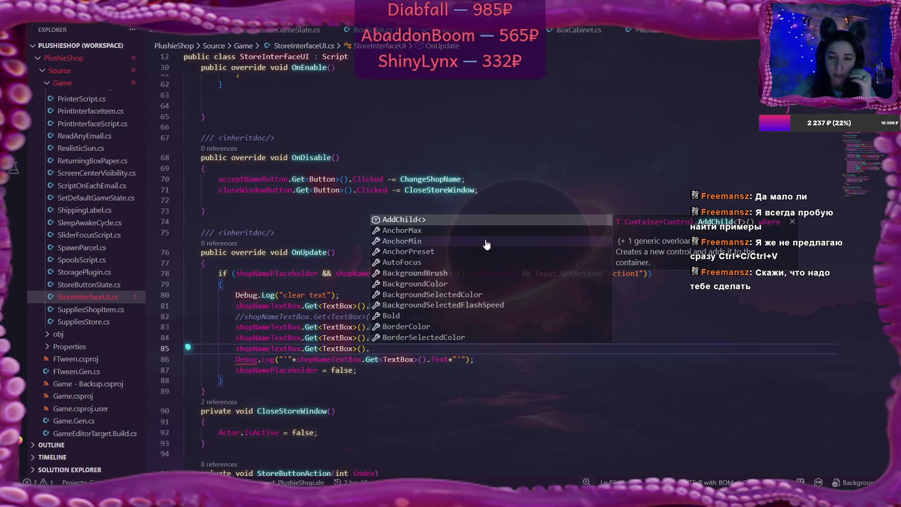
scroll(486, 243, down, 3)
scroll(487, 244, down, 1)
key(Down)
key(Down)
key(Down)
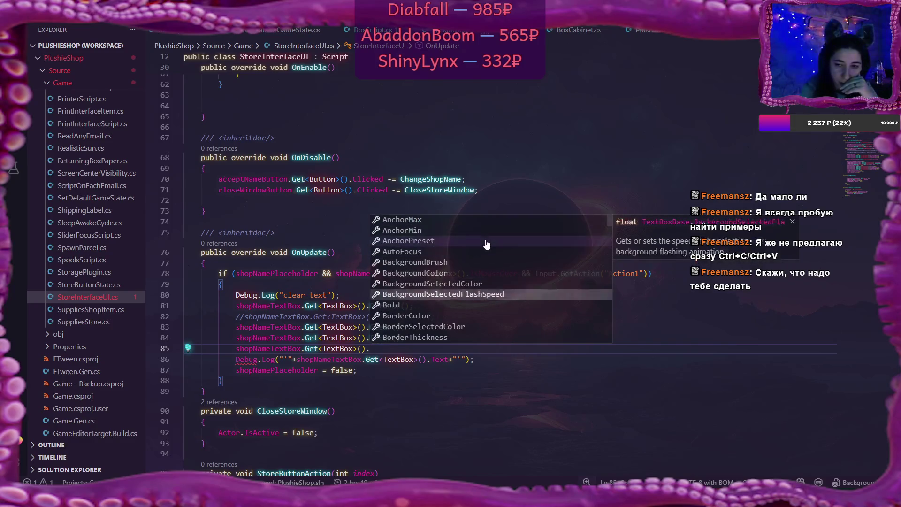
key(Down)
key(Down)
key(Down)
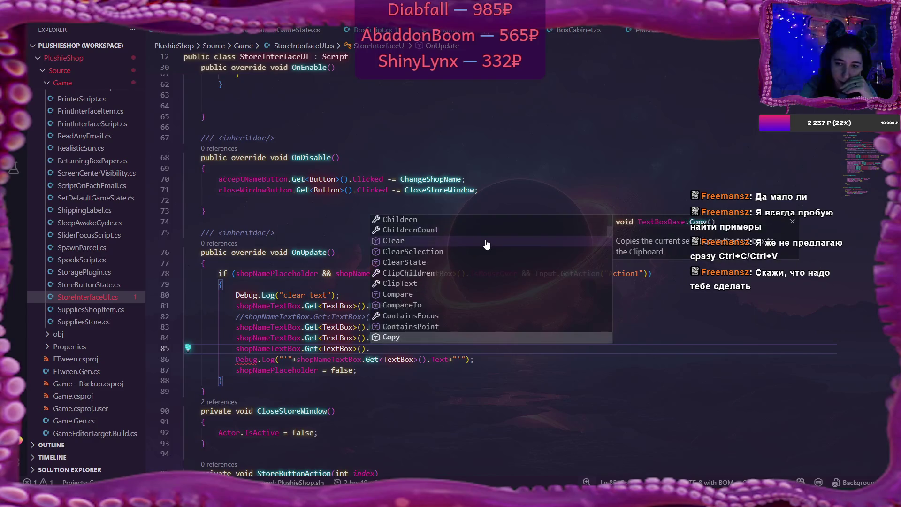
key(Up)
key(Up)
key(Up)
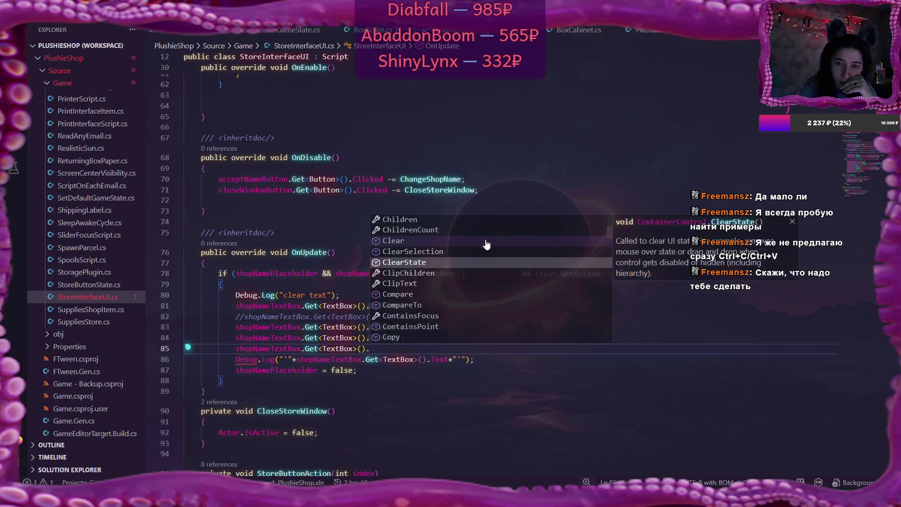
key(Down)
key(Down)
key(Down)
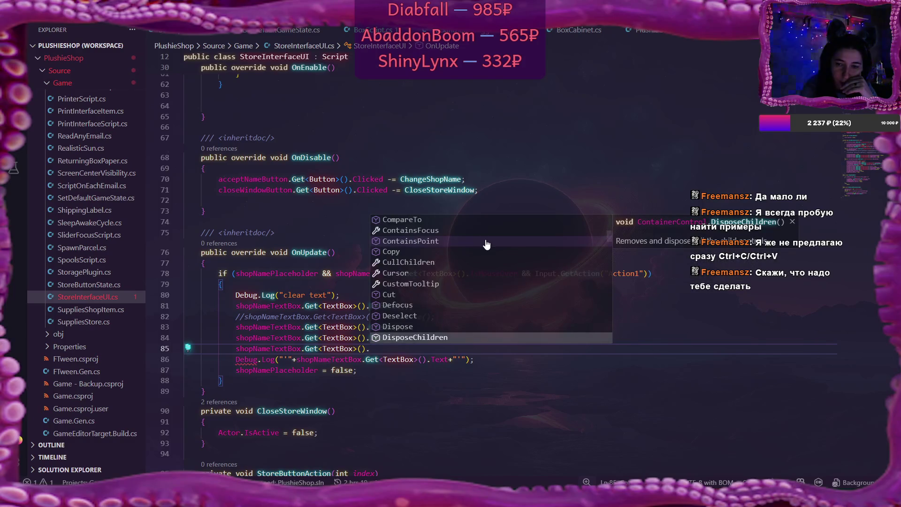
key(Down)
key(Down)
key(Down)
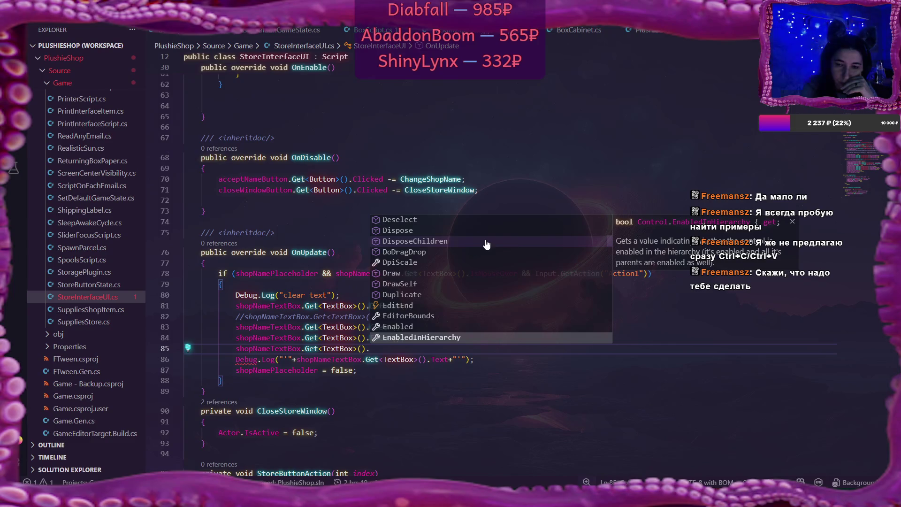
key(Down)
key(Down)
key(Down)
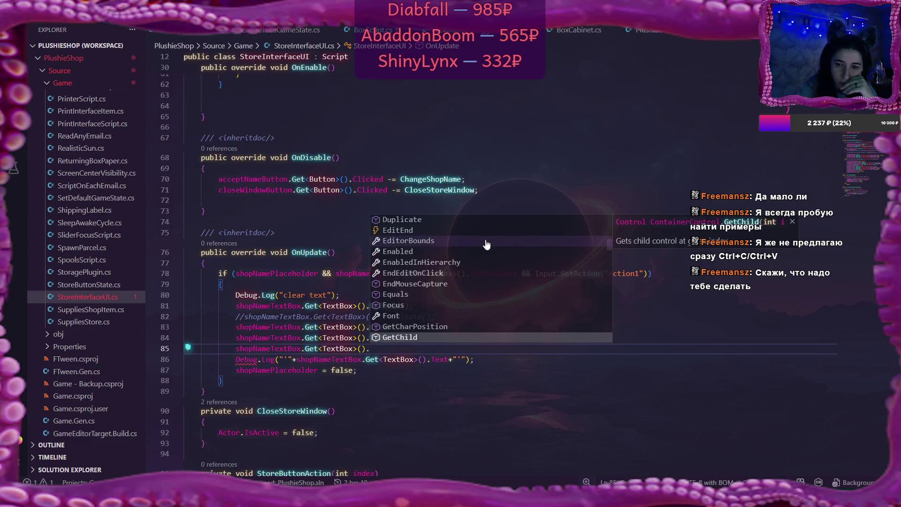
key(Down)
key(Down)
key(Down)
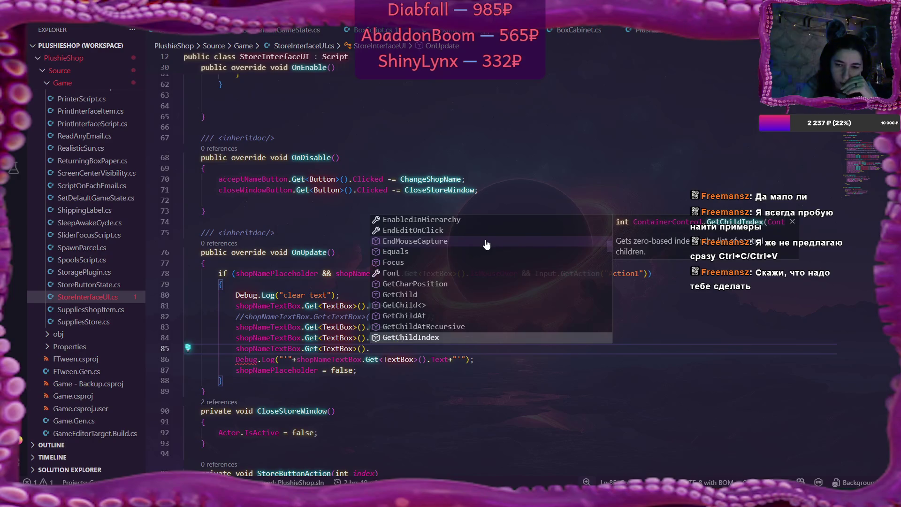
key(Down)
key(Down)
key(Down)
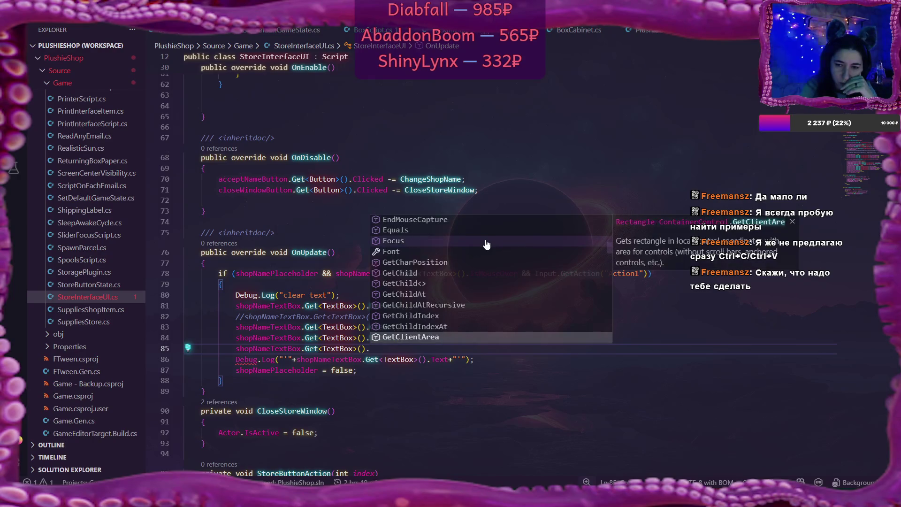
key(Down)
key(Down)
key(Down)
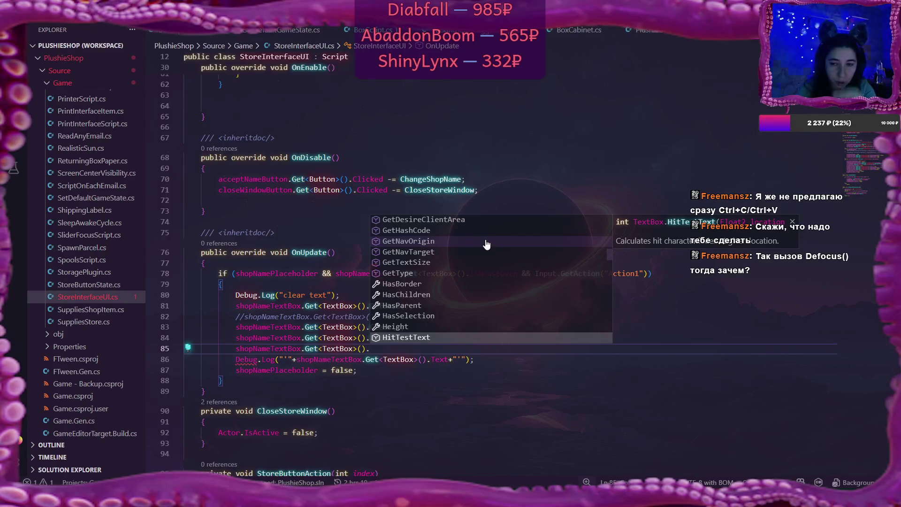
key(Down)
key(Down)
key(Down)
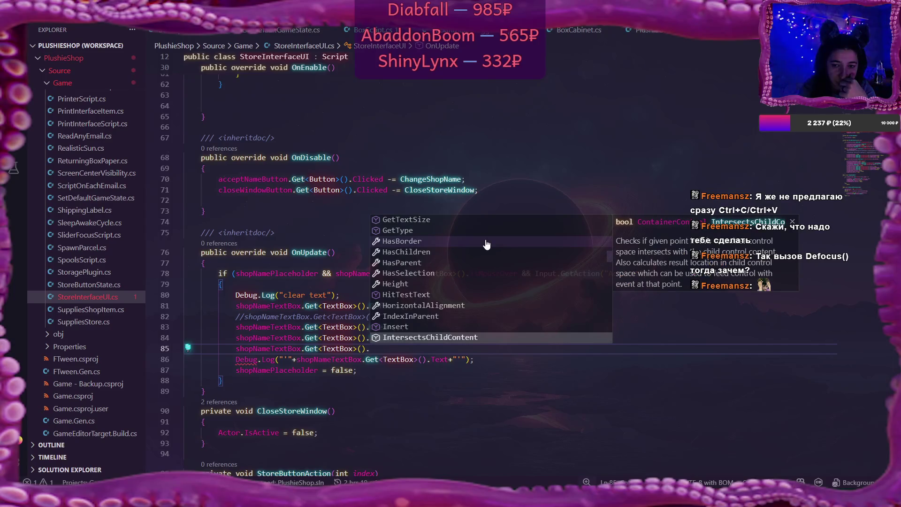
key(Down)
key(Down)
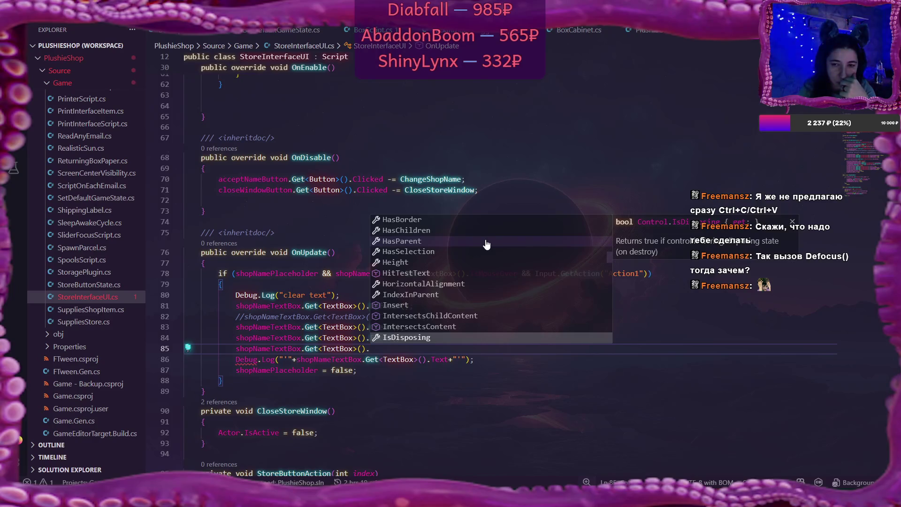
key(Down)
key(Down)
key(Down)
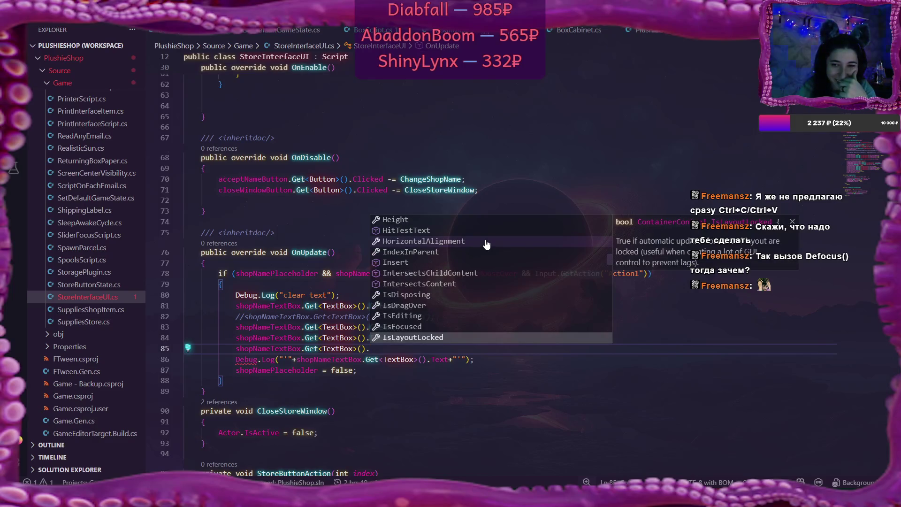
key(Up)
key(Up)
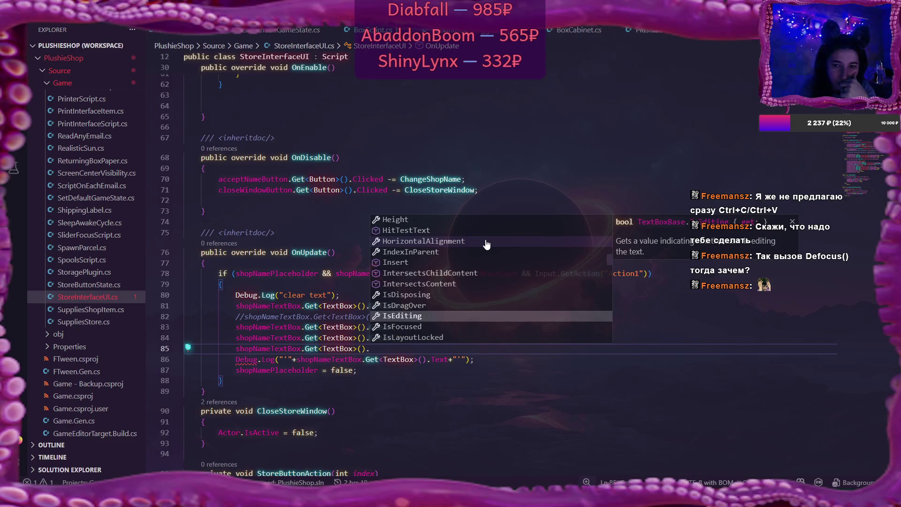
key(Down)
key(Down)
key(Down)
key(Down)
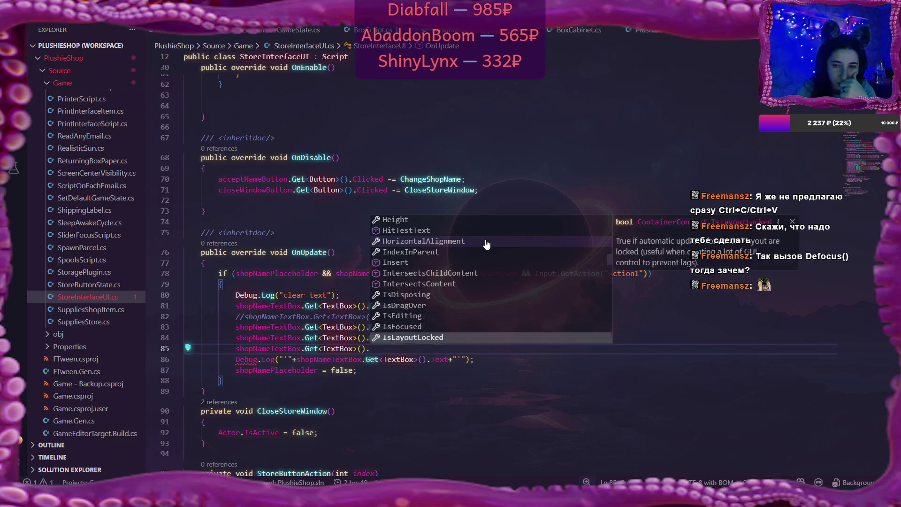
key(Down)
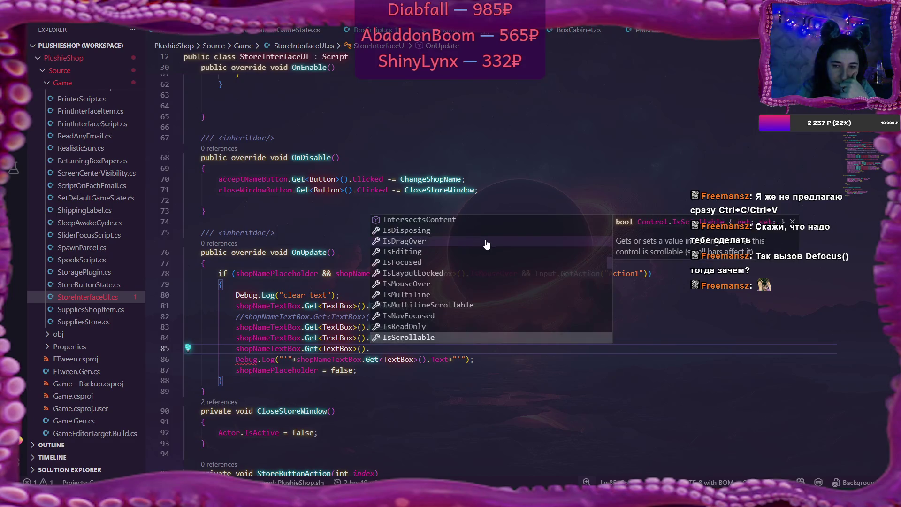
key(Down)
key(Down)
key(Down)
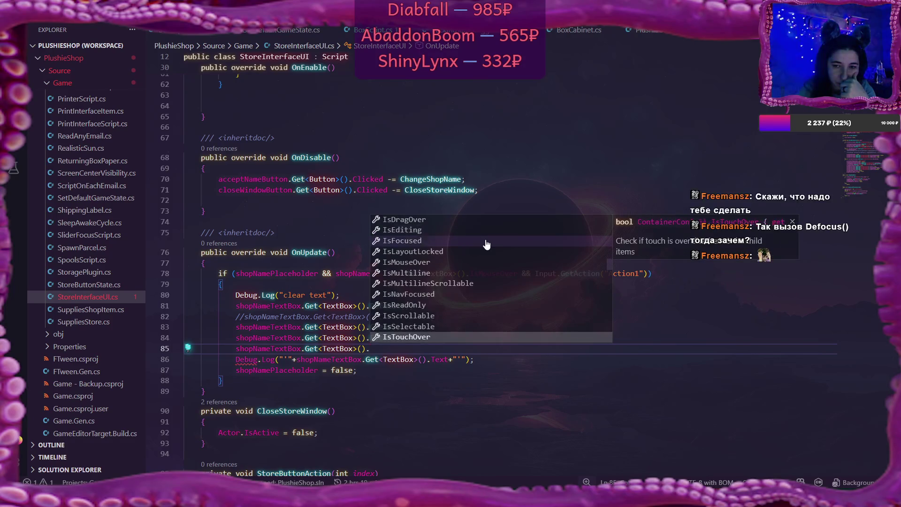
key(Down)
key(Down)
key(Down)
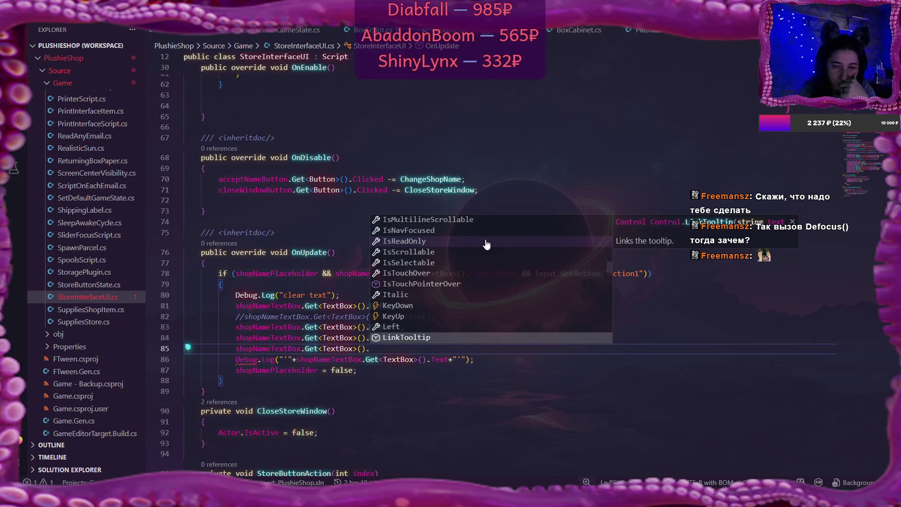
key(Down)
key(Down)
key(Down)
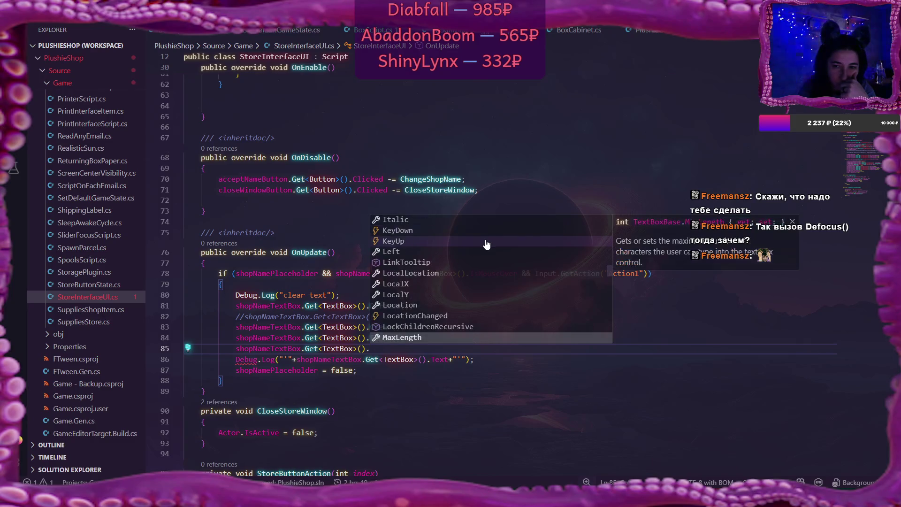
key(Down)
key(Down)
key(Down)
key(Down)
key(Down)
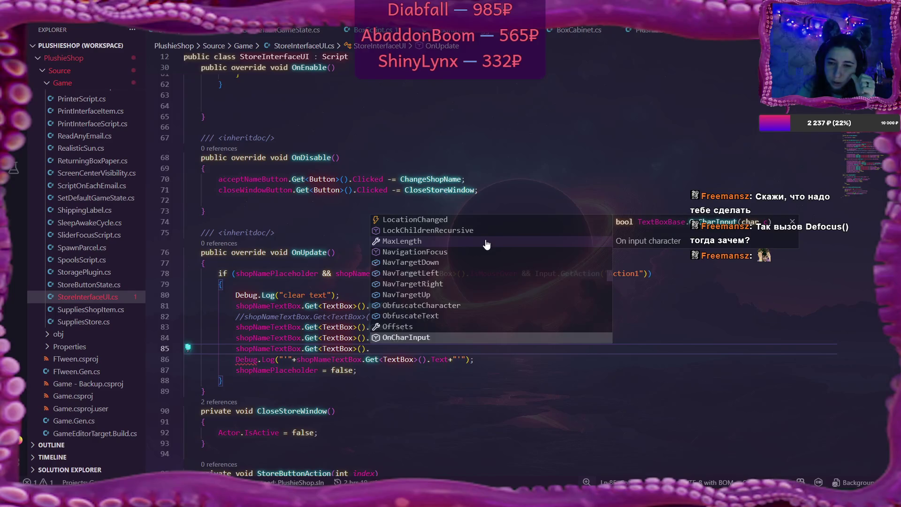
key(Down)
key(Down)
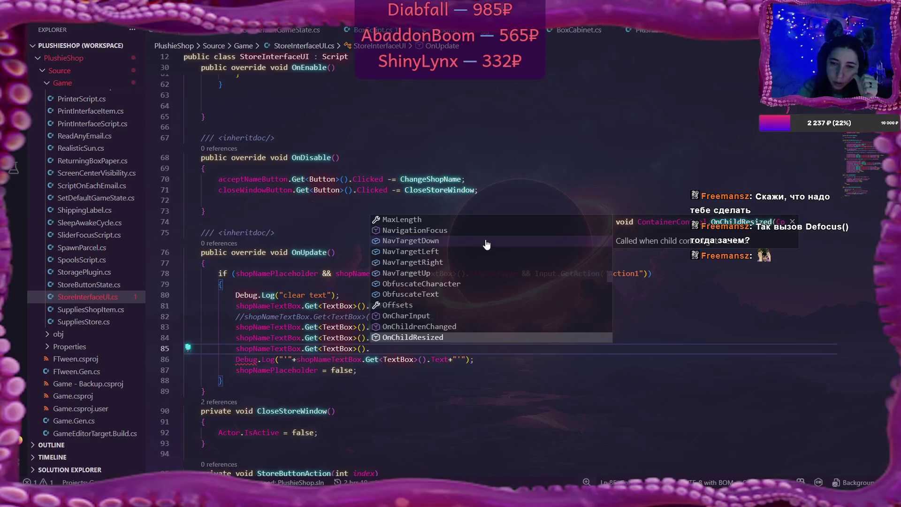
key(Down)
key(Down)
key(Down)
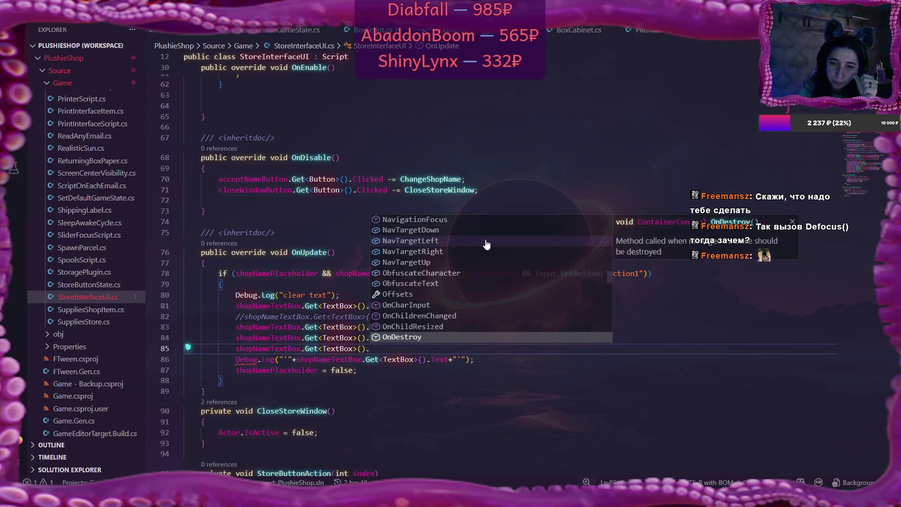
key(Down)
key(Down)
key(Down)
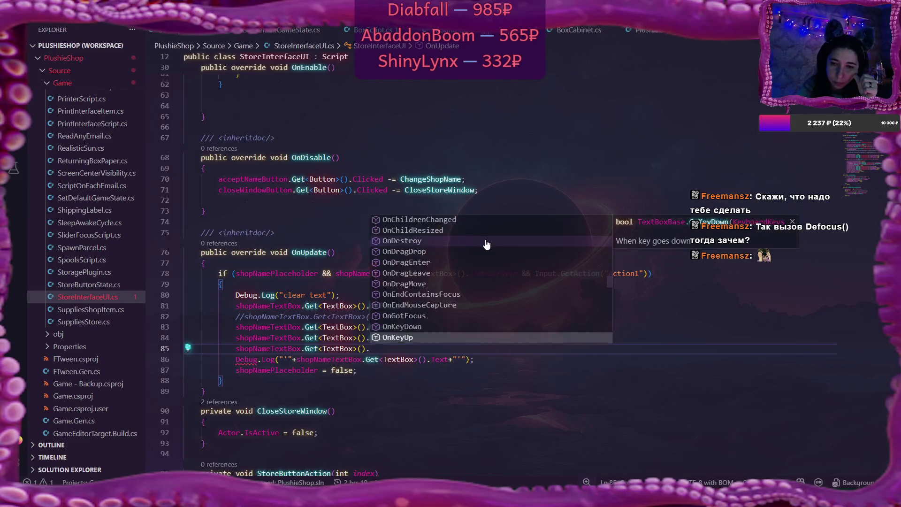
key(Down)
key(Down)
key(Down)
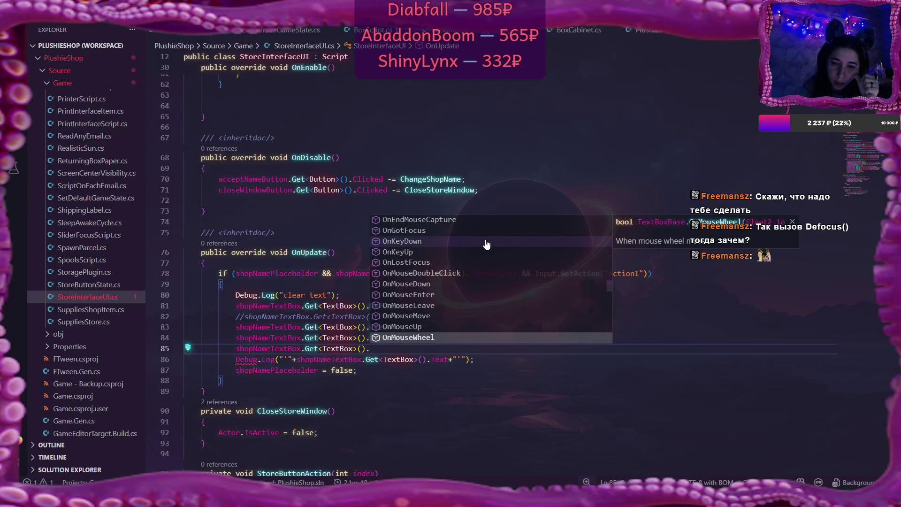
key(Down)
key(Down)
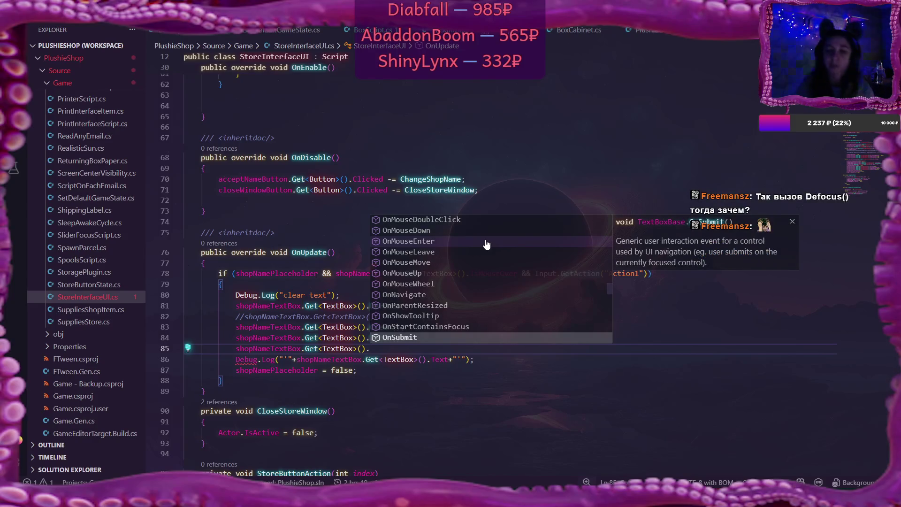
click(319, 348)
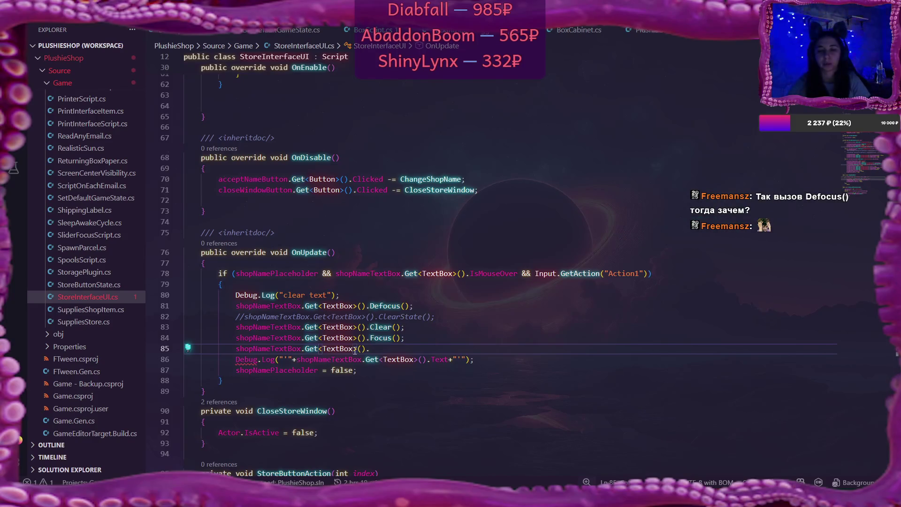
Delete the unfinished line 85, the text-printing Debug.Log line and the leftover blank line
drag(369, 348, 239, 348)
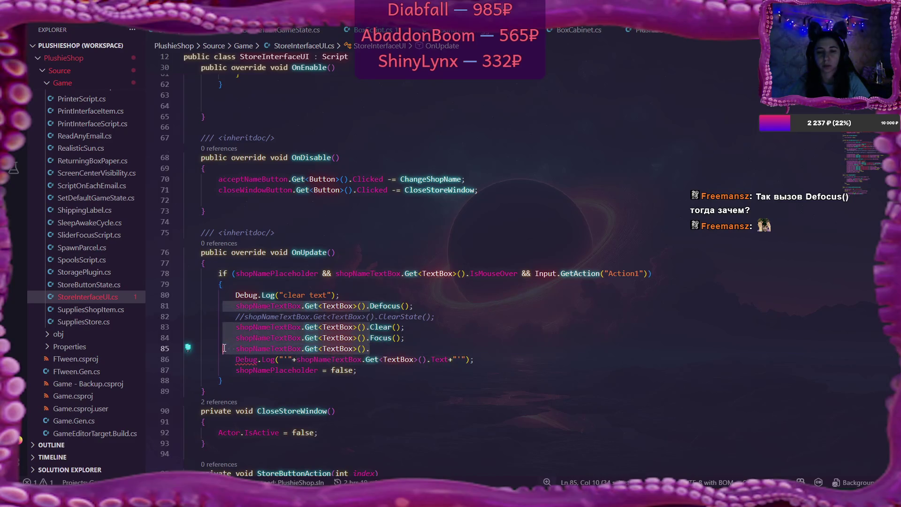
key(BackSpace)
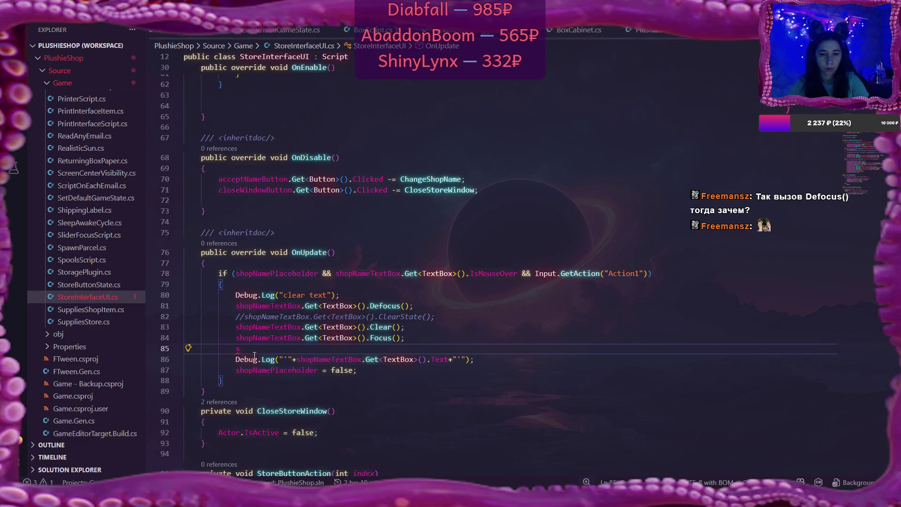
mouse_move(241, 349)
mouse_down()
mouse_move(328, 362)
mouse_move(487, 366)
mouse_move(488, 357)
mouse_up()
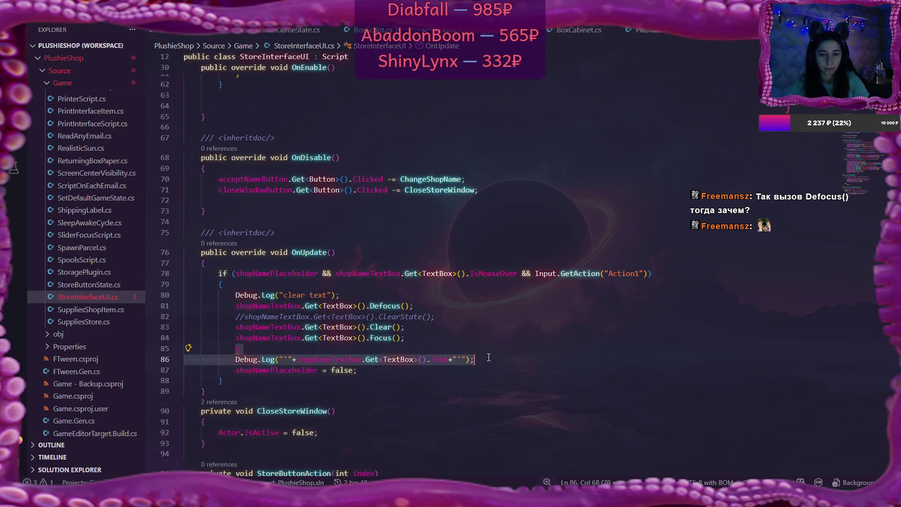
key(BackSpace)
click(443, 338)
key(Delete)
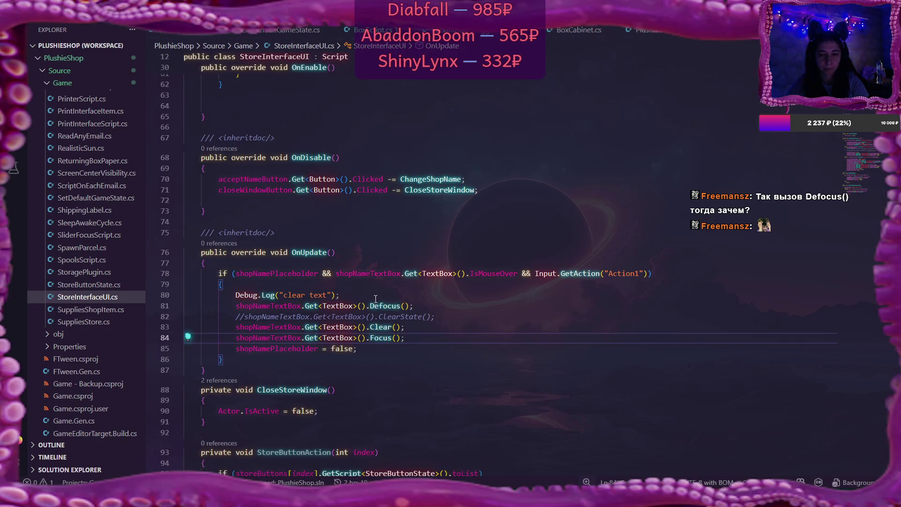
Delete the clear-text Debug.Log line and switch back to Flax Engine
click(462, 317)
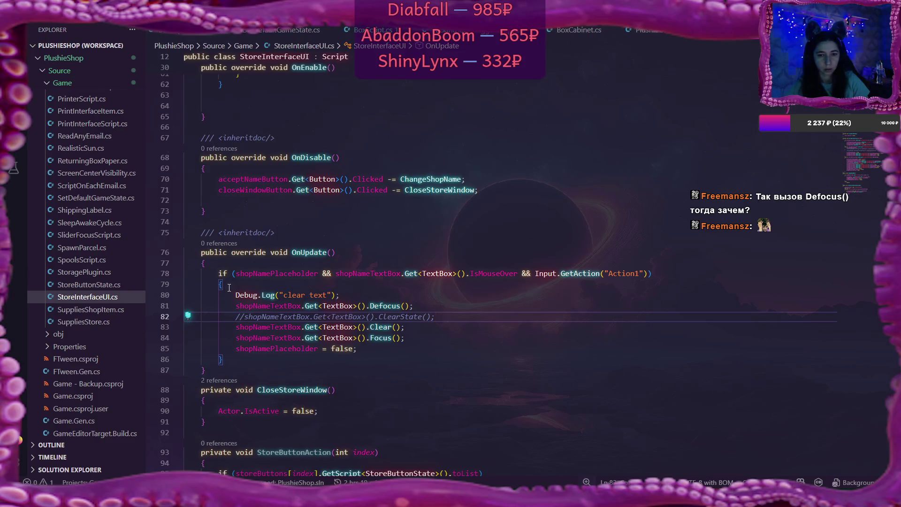
drag(235, 295, 388, 294)
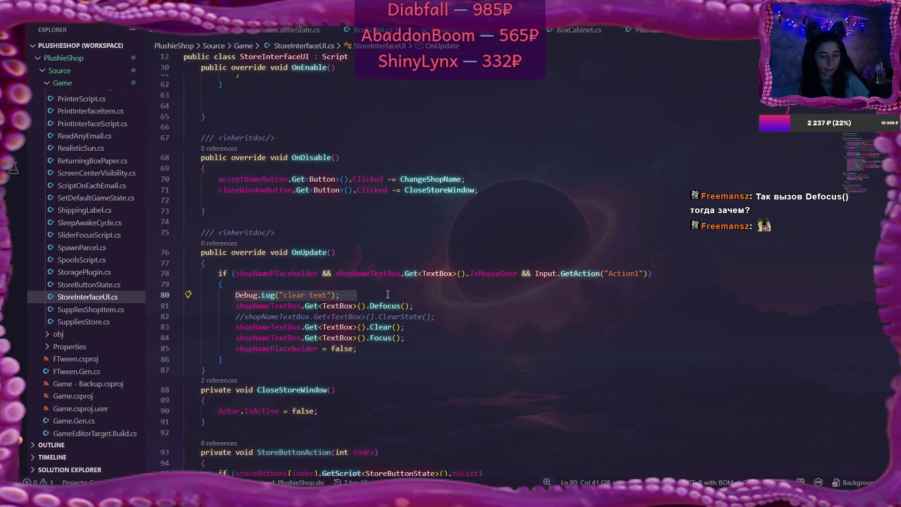
key(BackSpace)
key(BackSpace)
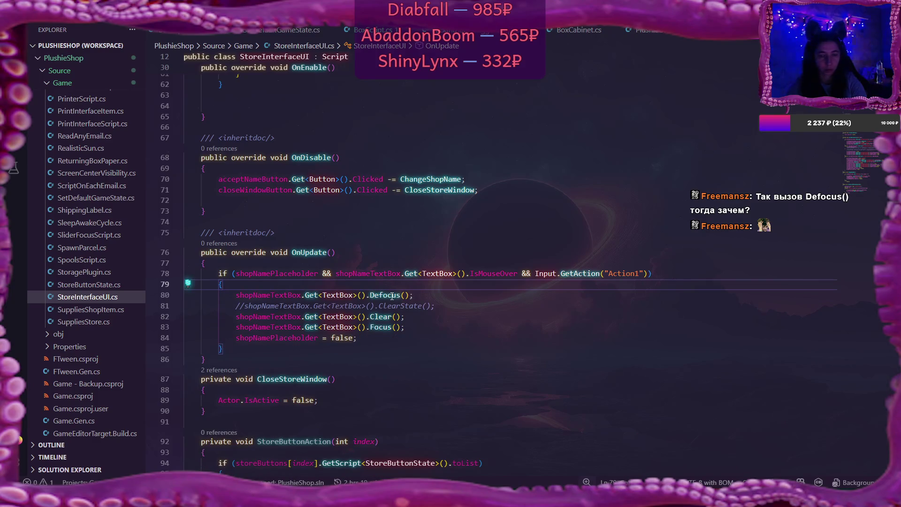
key(alt+Tab)
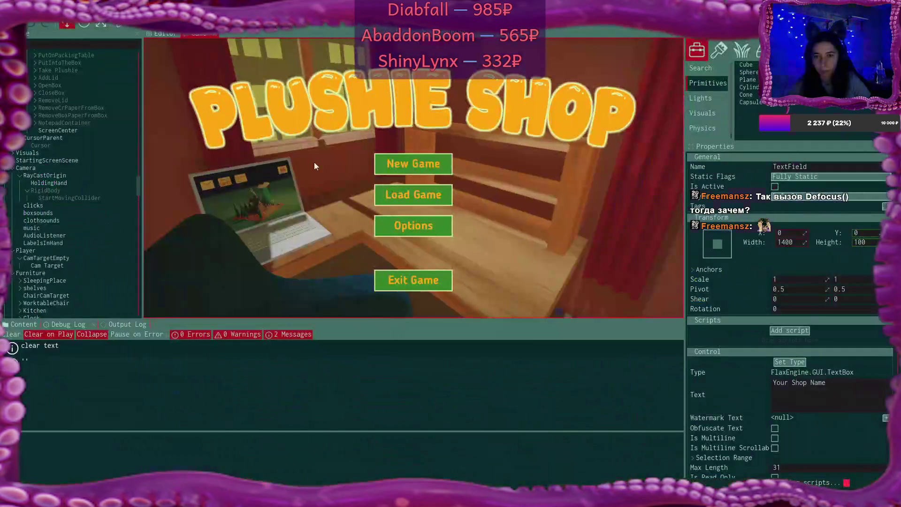
Start play mode and begin a new game in the first save slot, overwriting it
click(125, 26)
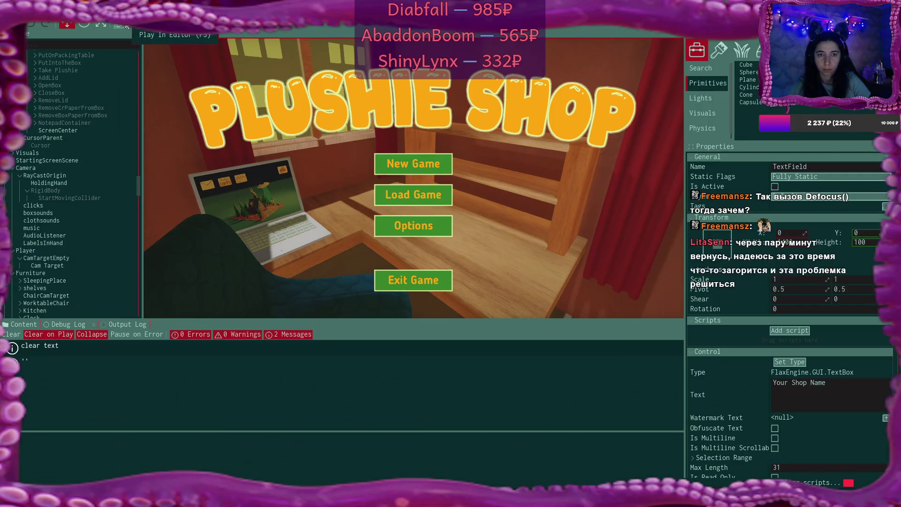
click(440, 166)
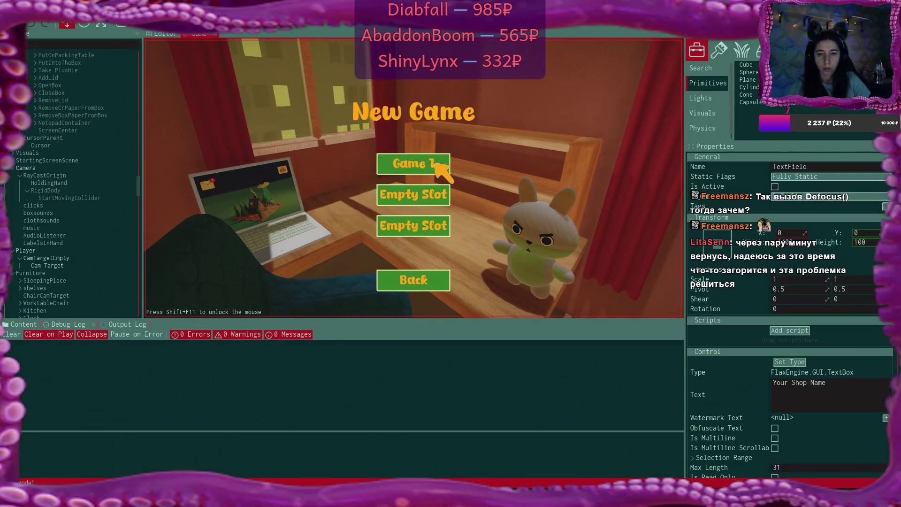
click(436, 164)
click(369, 229)
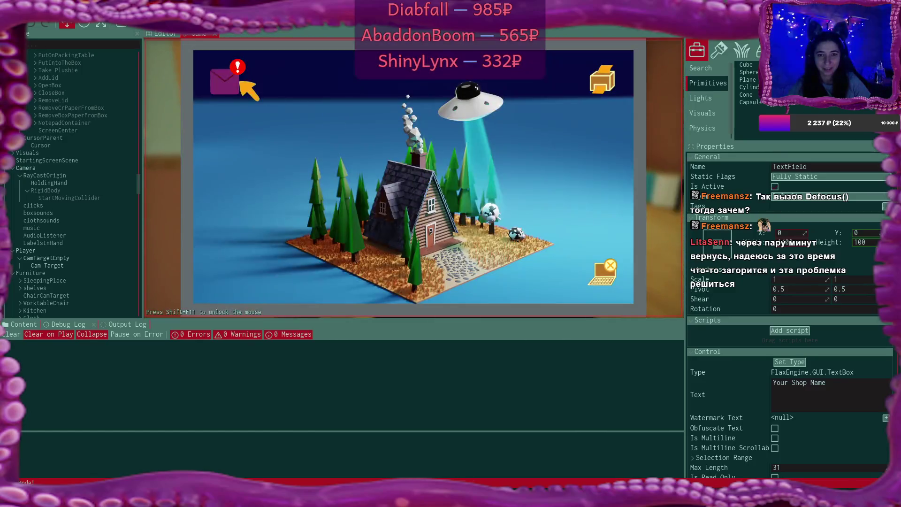
Go through the laptop's inbox emails and website link, then close the mail and laptop
click(237, 80)
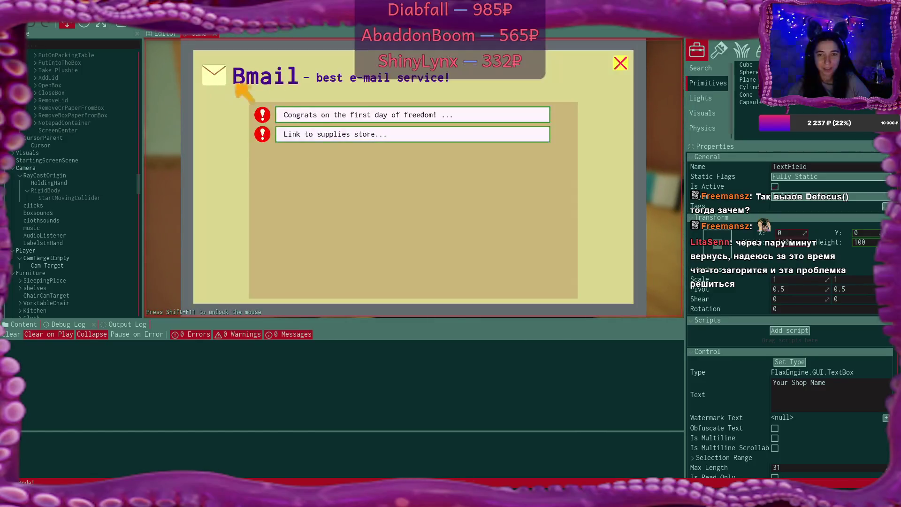
click(362, 115)
click(426, 279)
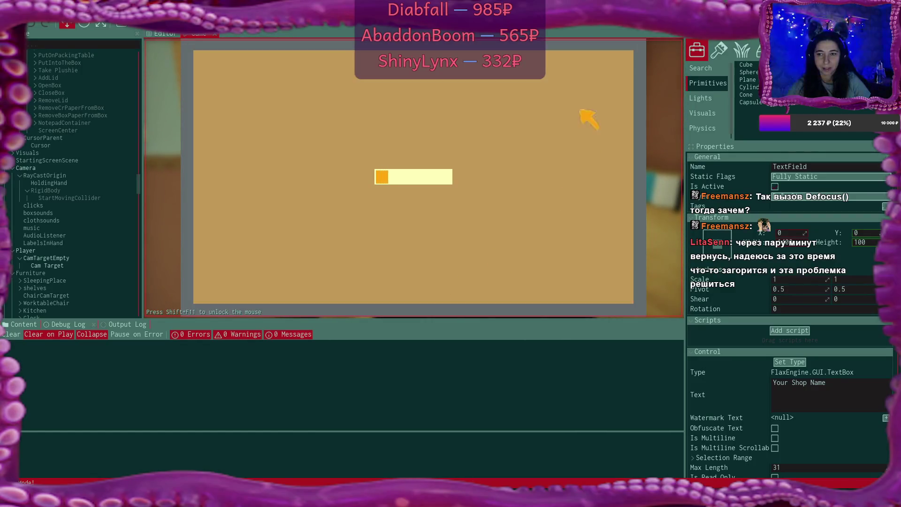
click(620, 61)
click(290, 115)
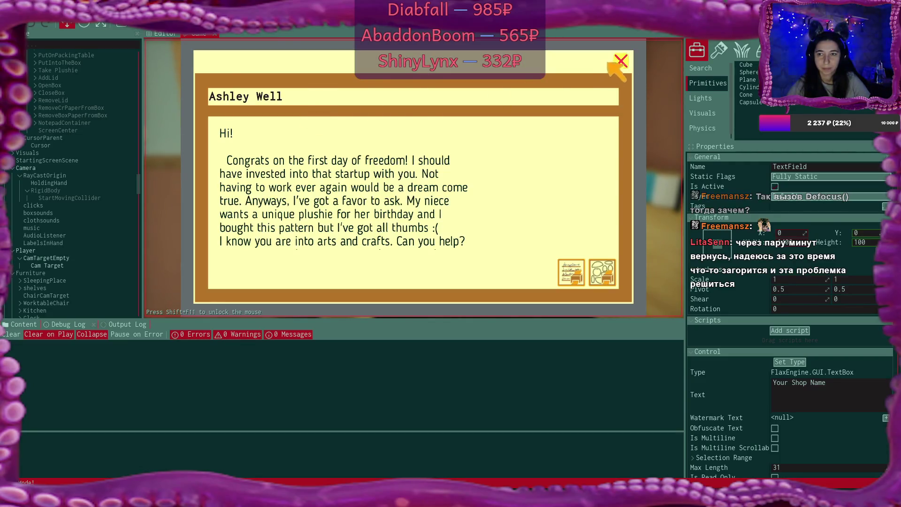
click(618, 63)
click(620, 63)
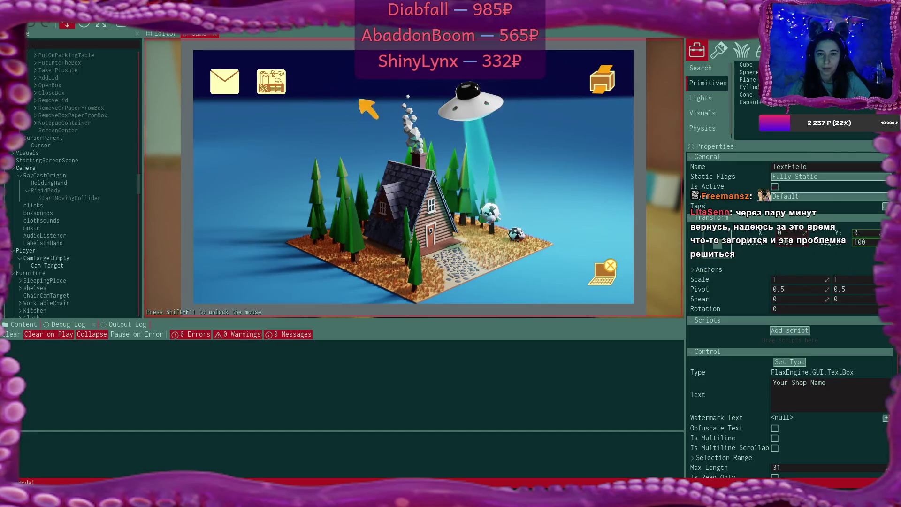
click(604, 274)
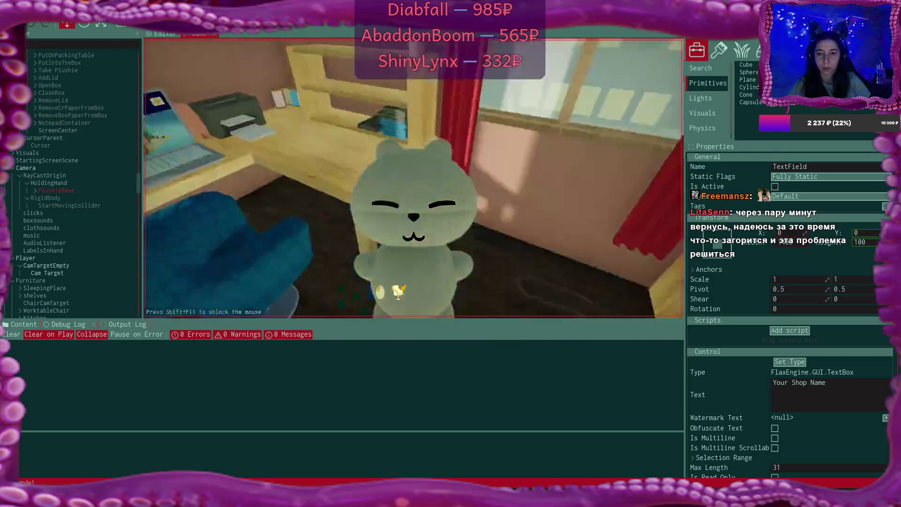
Shelve the plushie, open the shop via the selling email, and click the emptied name field
click(414, 178)
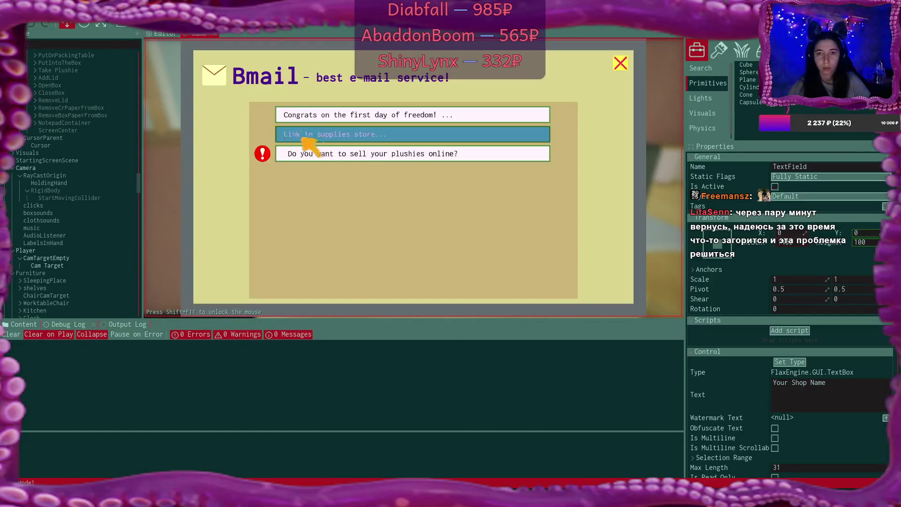
click(383, 154)
click(434, 276)
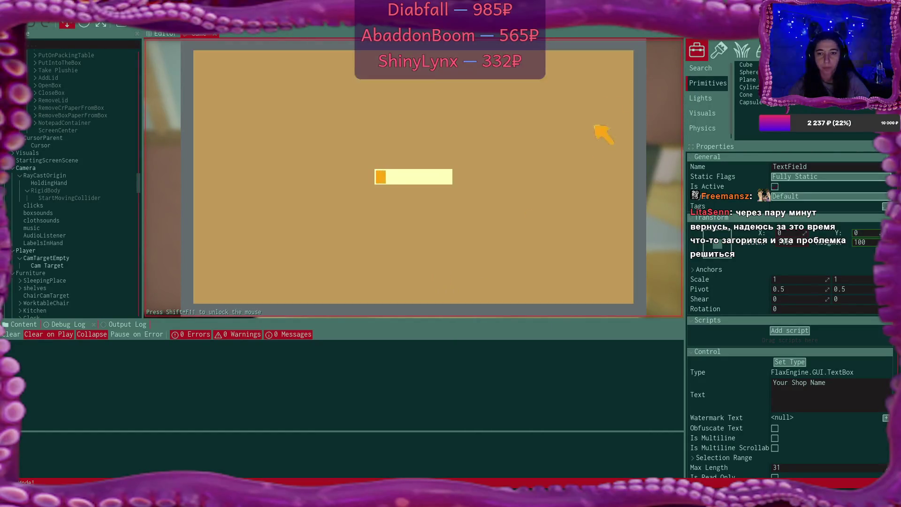
click(621, 60)
click(622, 64)
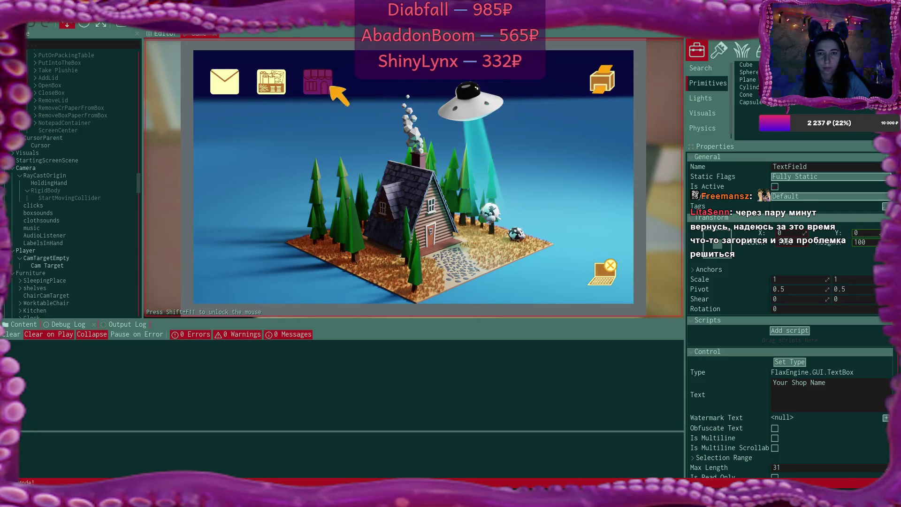
click(328, 83)
click(481, 173)
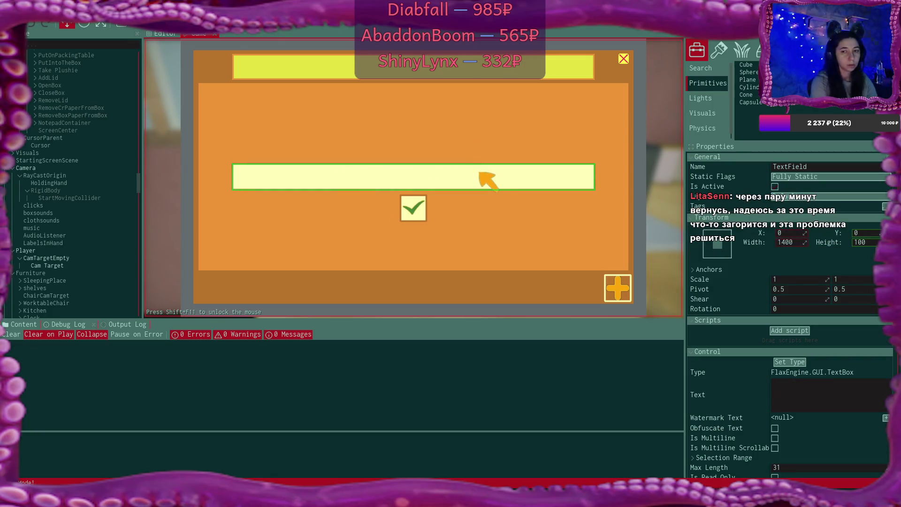
Type and erase test text, then enter 'Shop' as the store name and confirm
text(df)
key(BackSpace)
key(BackSpace)
text(вапппаыы)
key(BackSpace)
key(BackSpace)
key(BackSpace)
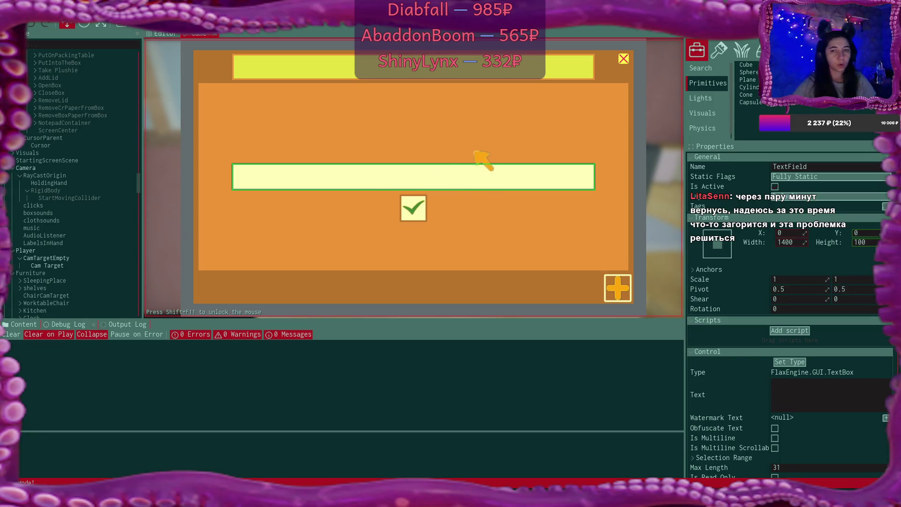
text(Shop)
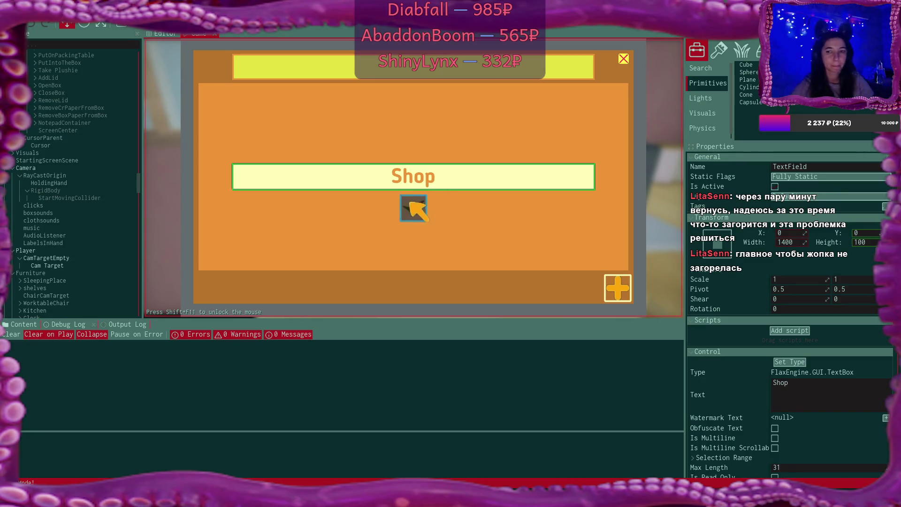
click(413, 208)
Close the Shop window, leave the laptop, stop play mode and switch to StoreInterfaceUI.cs
click(623, 58)
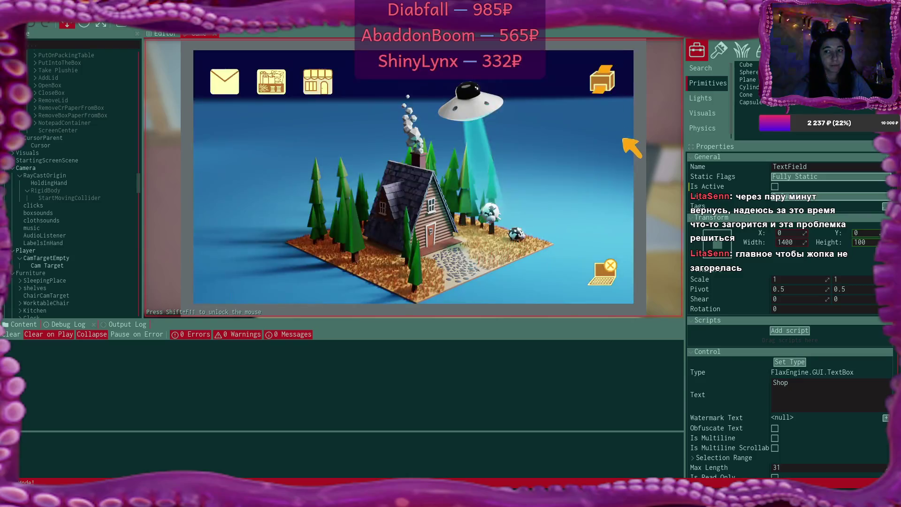
click(605, 268)
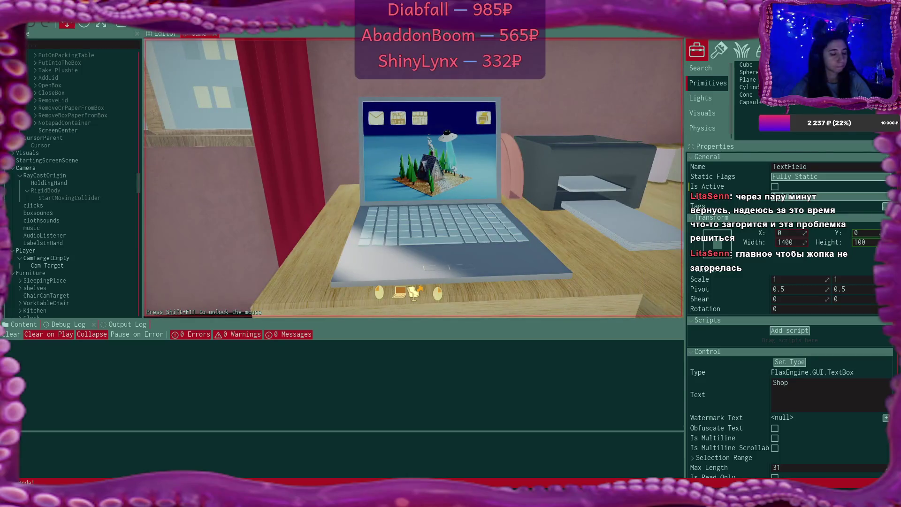
key(F5)
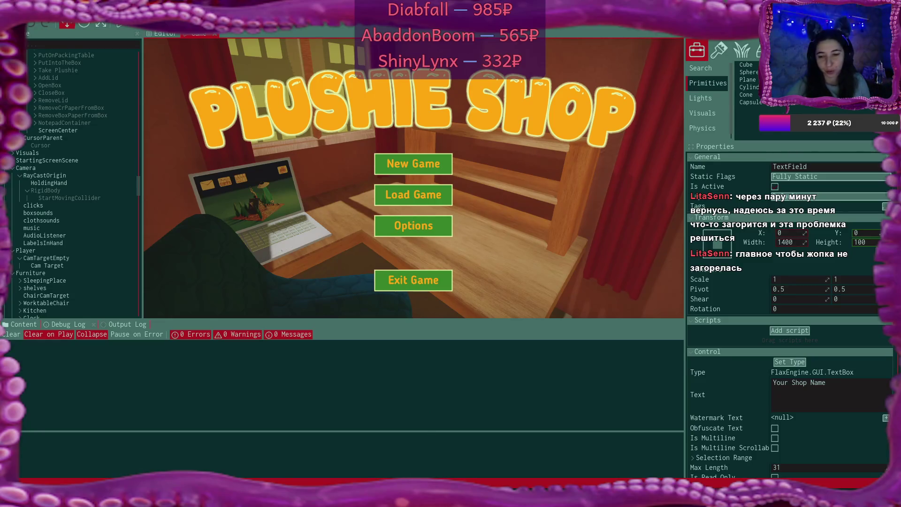
key(alt+Tab)
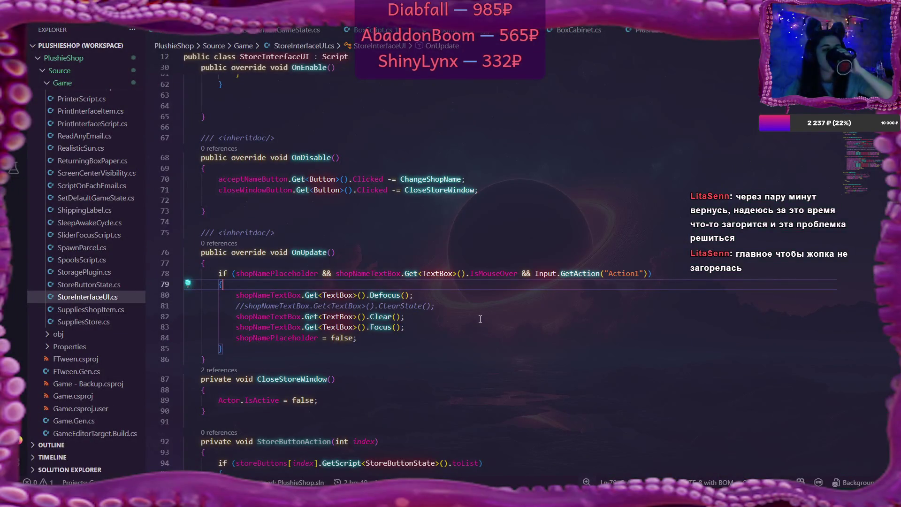
Search the project for 'Debug.Log(', collapse the FTweener.cs results, then return to Explorer and Flax
scroll(480, 319, down, 3)
key(ctrl+shift+f)
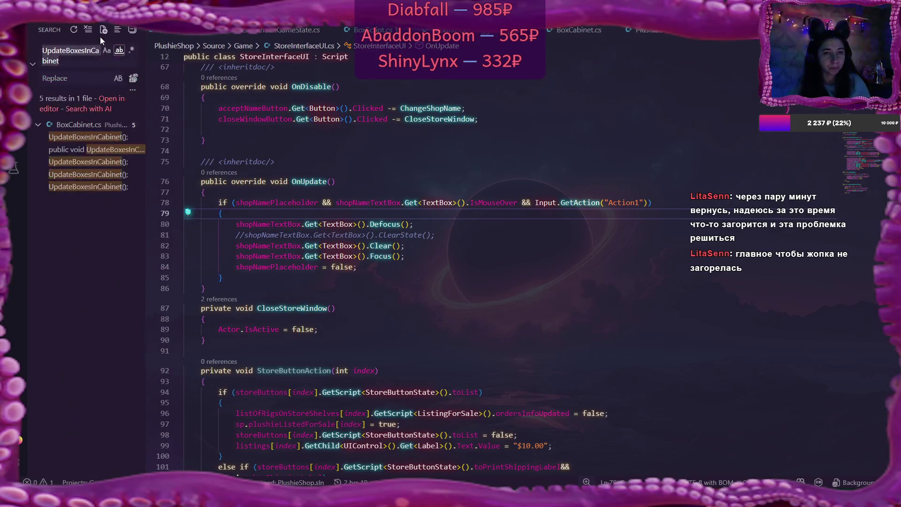
text(Debug)
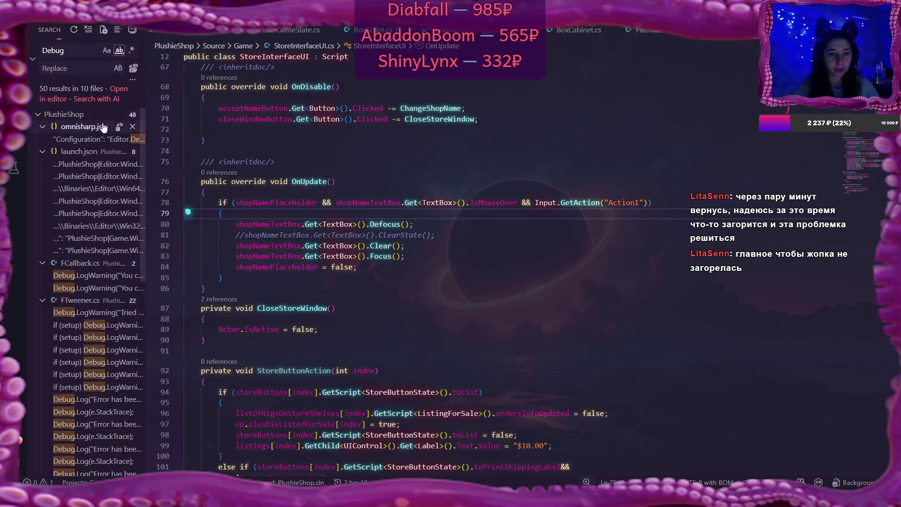
text(.Log()
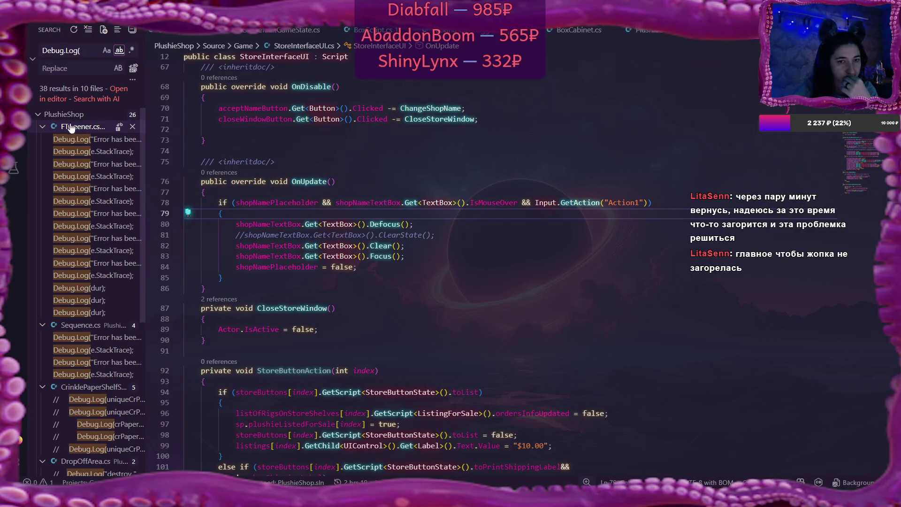
click(43, 127)
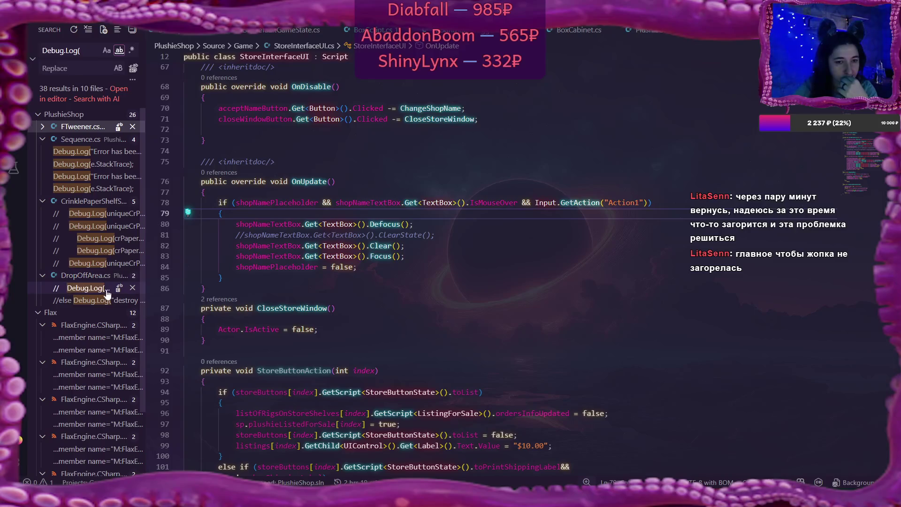
scroll(107, 294, down, 3)
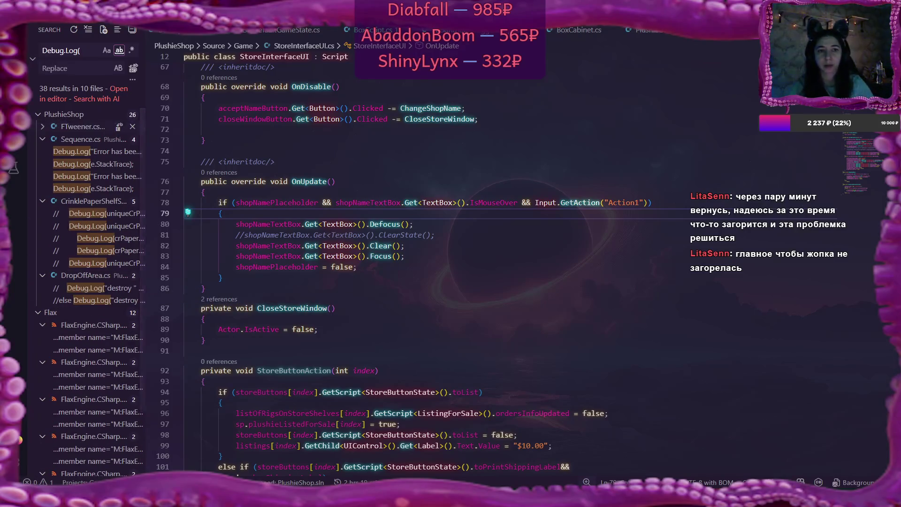
key(ctrl+shift+e)
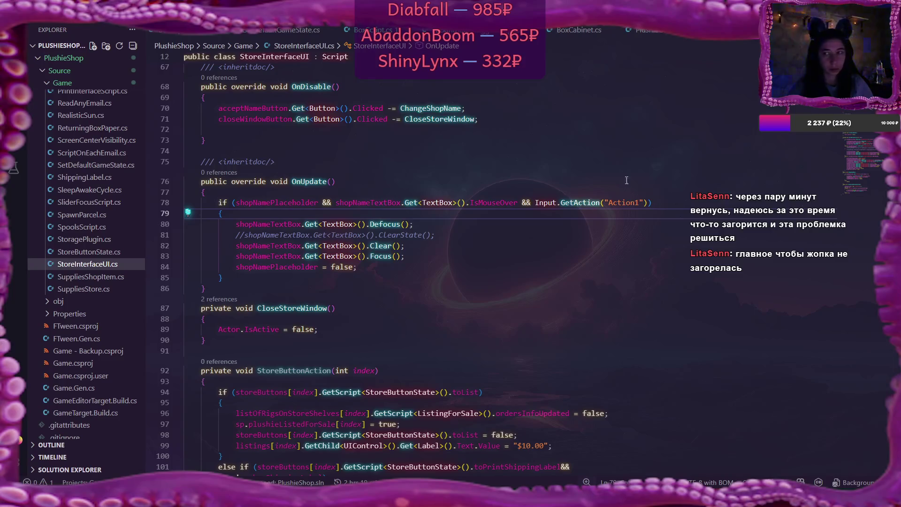
key(alt+Tab)
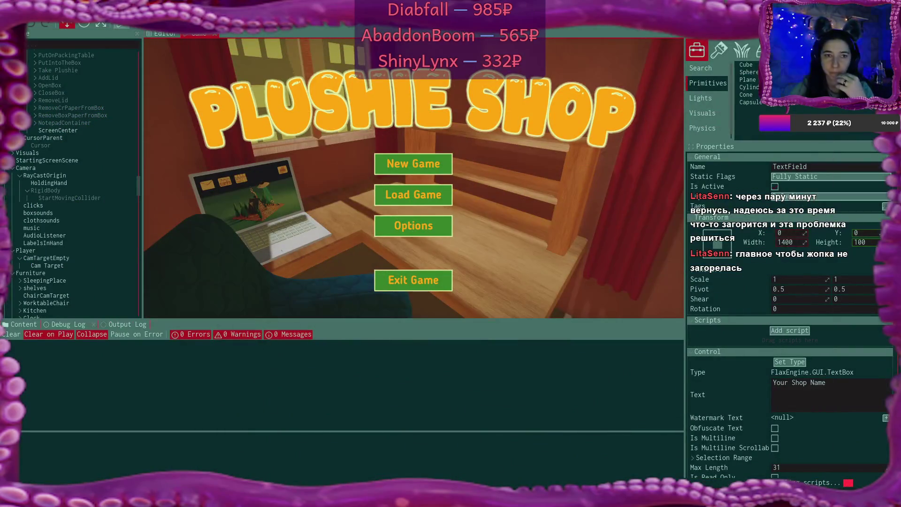
Build the Windows game in Release configuration from the Game Cooker
click(120, 26)
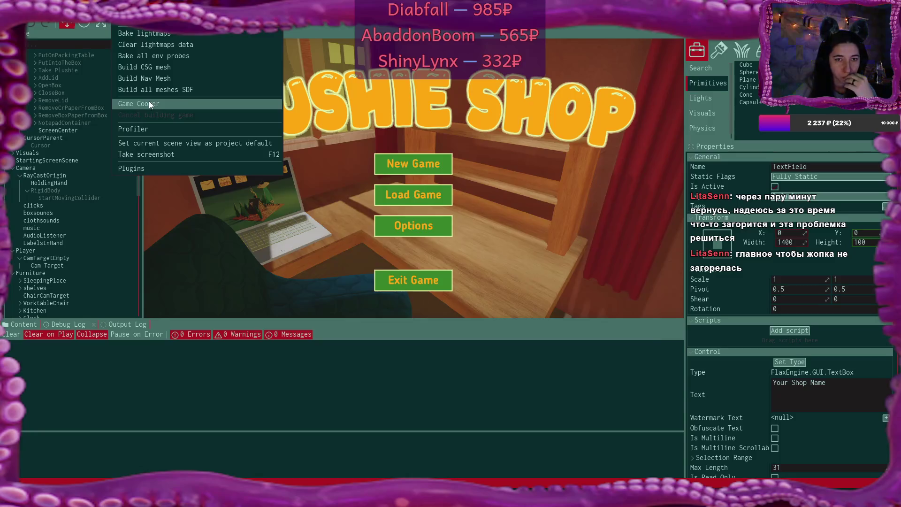
click(149, 101)
click(468, 173)
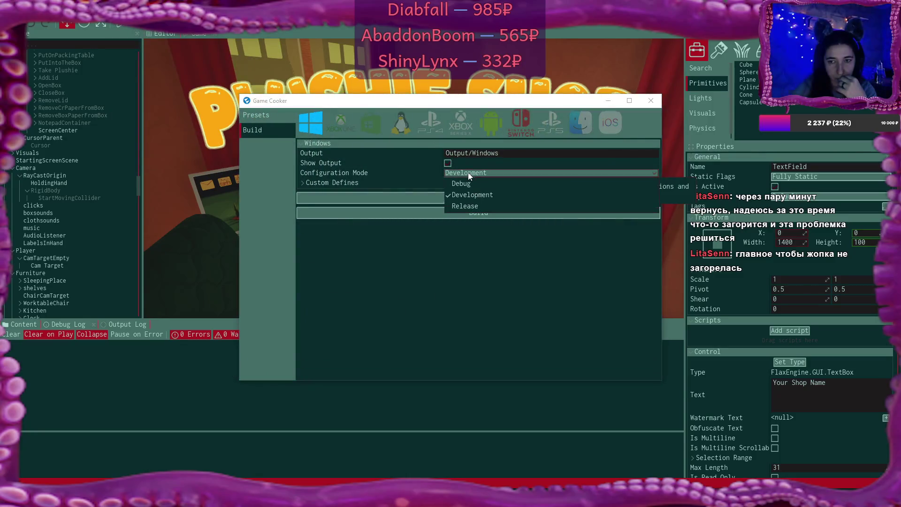
click(488, 202)
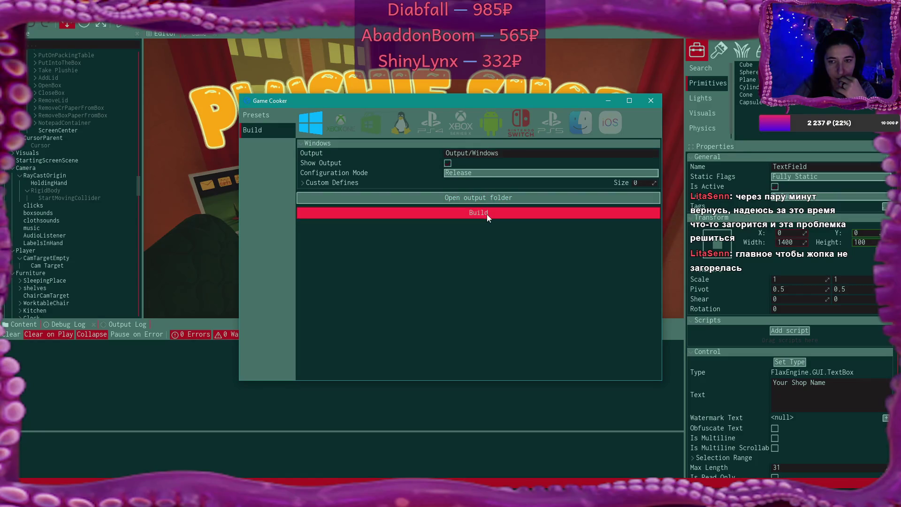
click(486, 214)
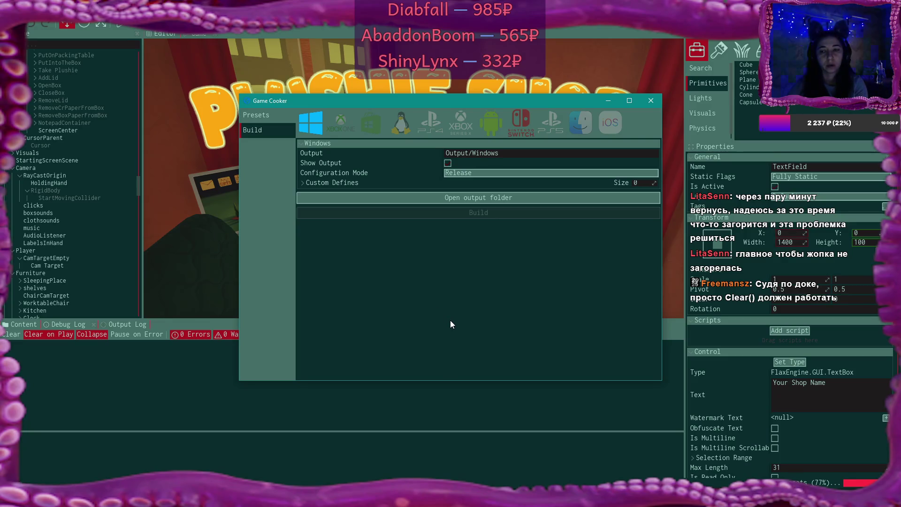
mouse_move(492, 498)
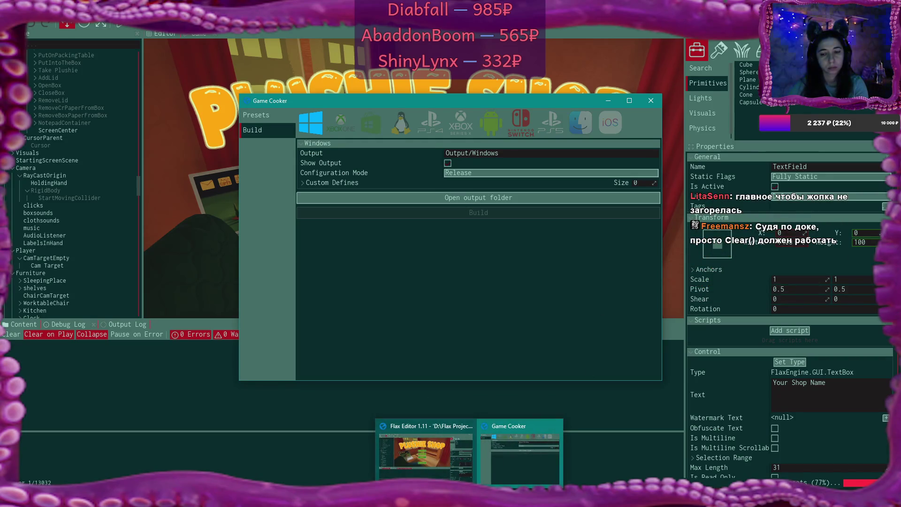
mouse_move(441, 498)
click(443, 455)
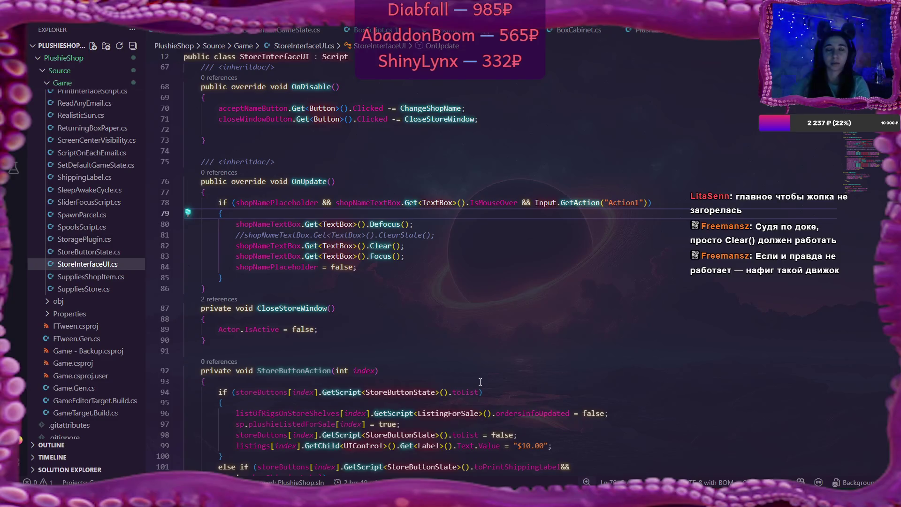
mouse_move(514, 504)
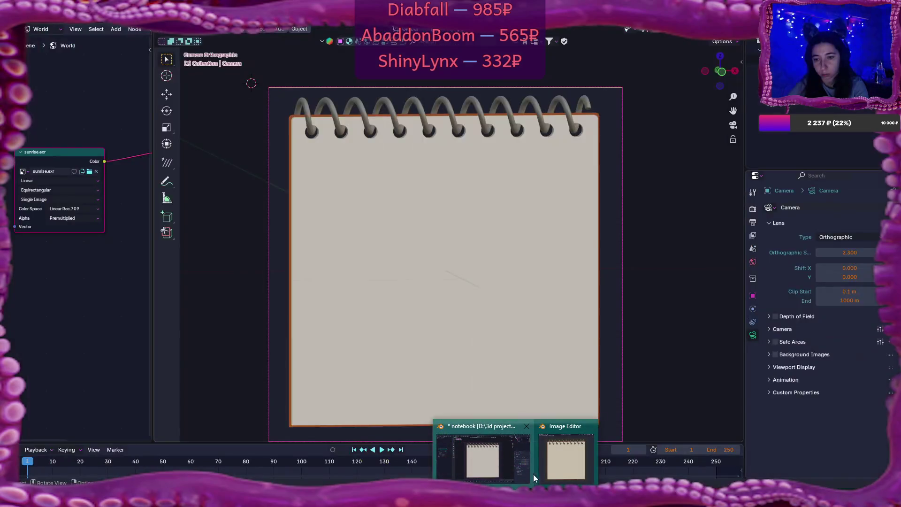
click(565, 459)
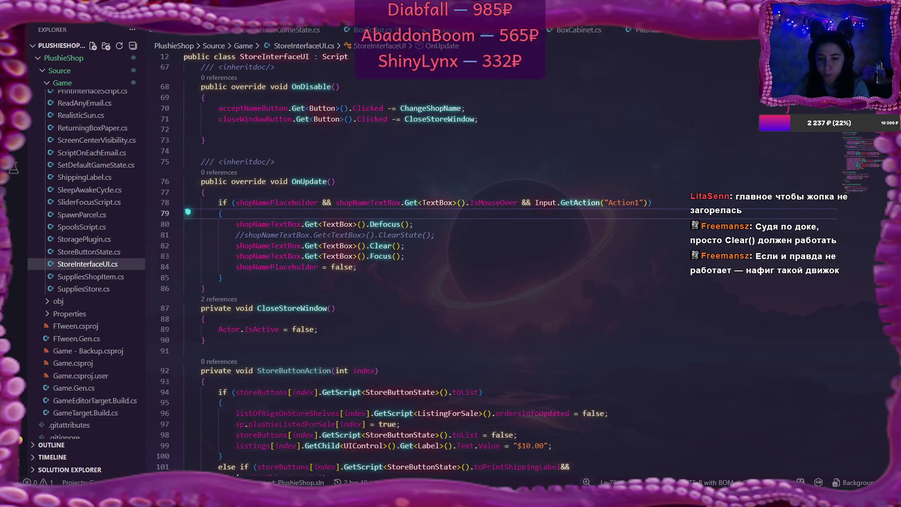
mouse_move(515, 502)
click(522, 467)
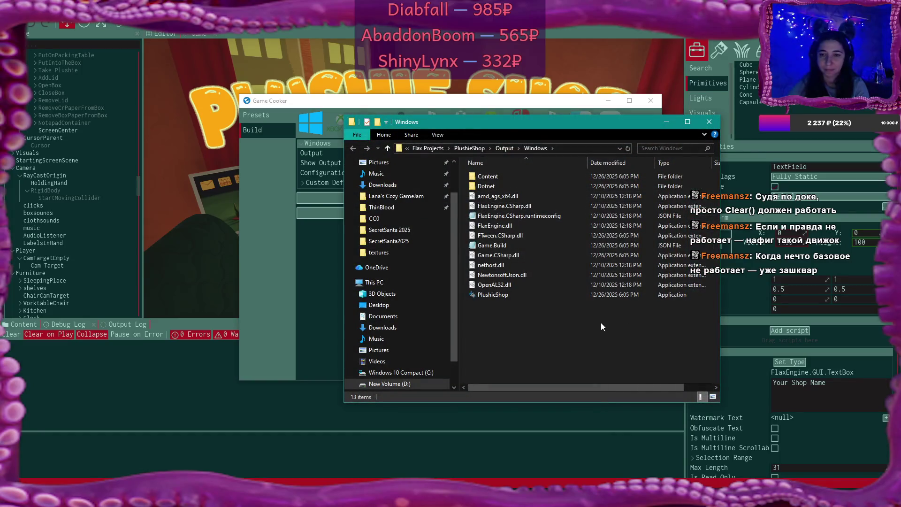
Move File Explorer aside and launch PlushieShop from the Output/Windows folder
drag(589, 121, 425, 103)
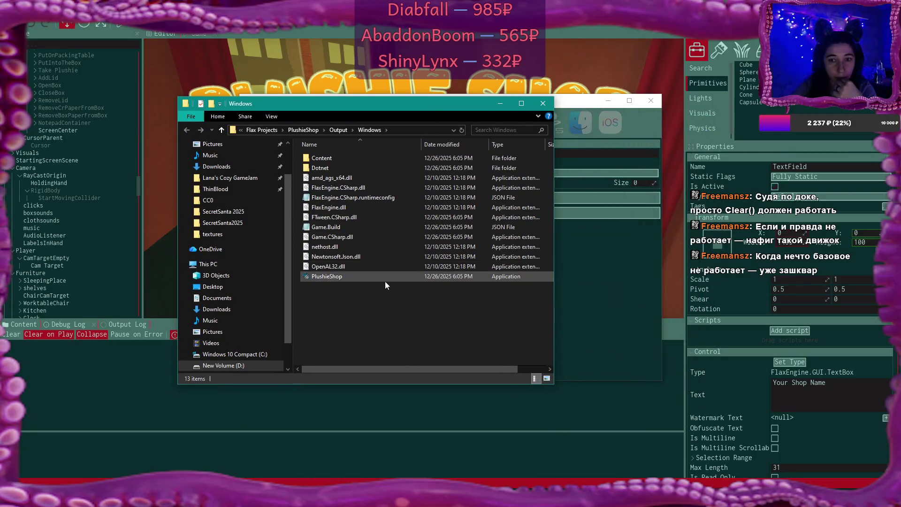
double_click(336, 277)
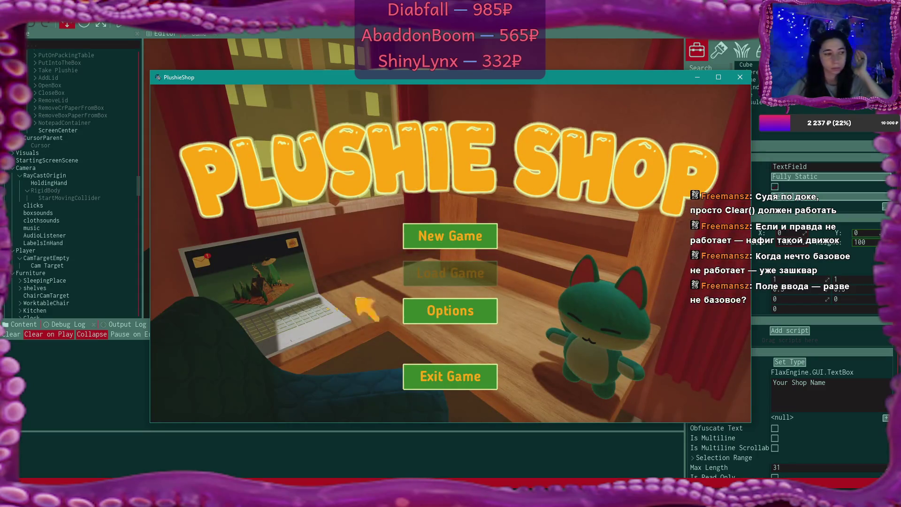
Lower the music volume and start a new game in the first empty save slot
key(XF86AudioLowerVolume)
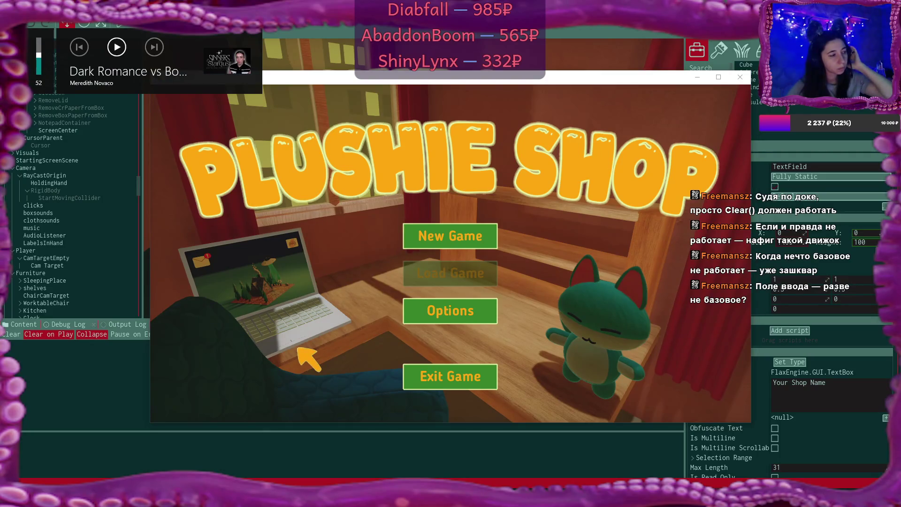
key(XF86AudioLowerVolume)
key(XF86AudioLowerVolume)
key(XF86AudioLowerVolume)
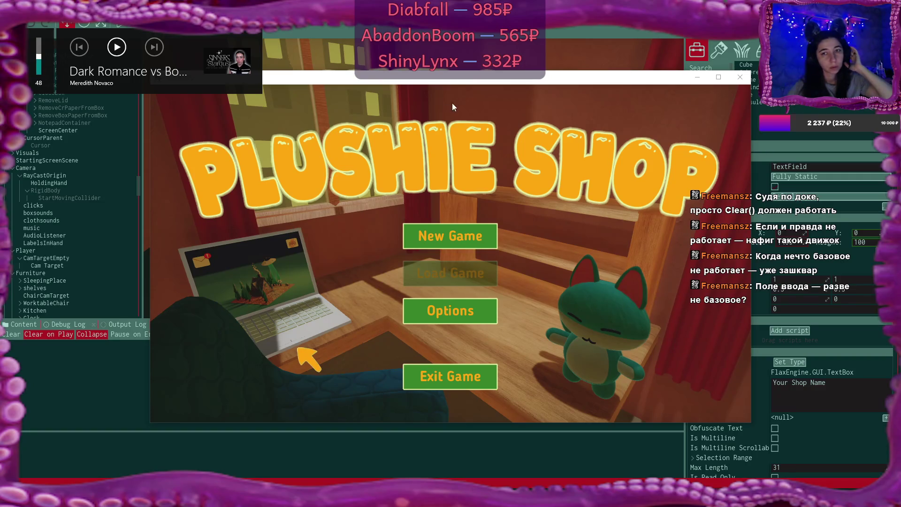
click(452, 103)
click(469, 232)
key(XF86AudioLowerVolume)
key(XF86AudioLowerVolume)
key(XF86AudioLowerVolume)
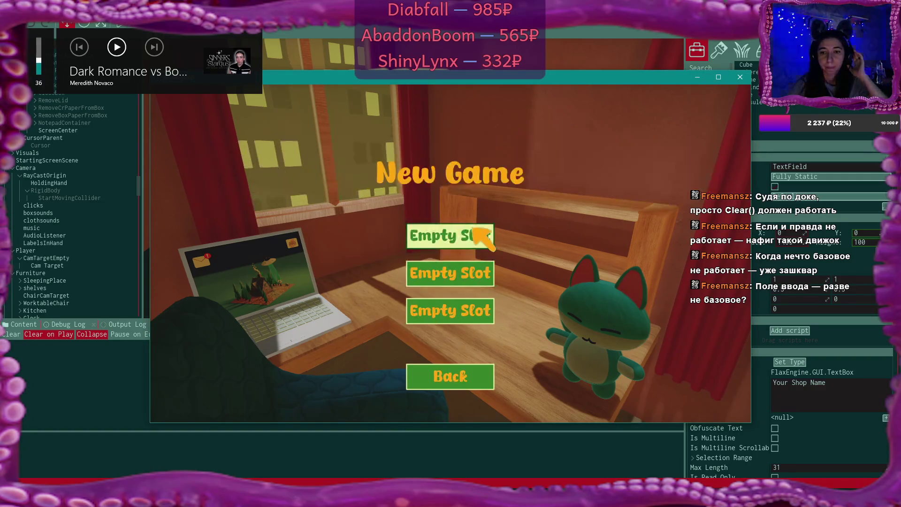
click(474, 231)
key(XF86AudioLowerVolume)
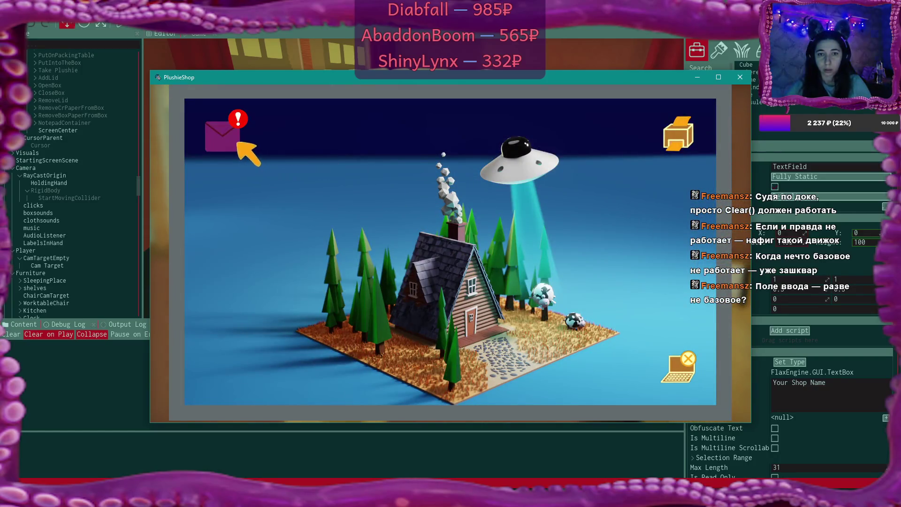
Read the supplies store letter and the first-day congratulations letter in the laptop mail
click(237, 143)
click(430, 199)
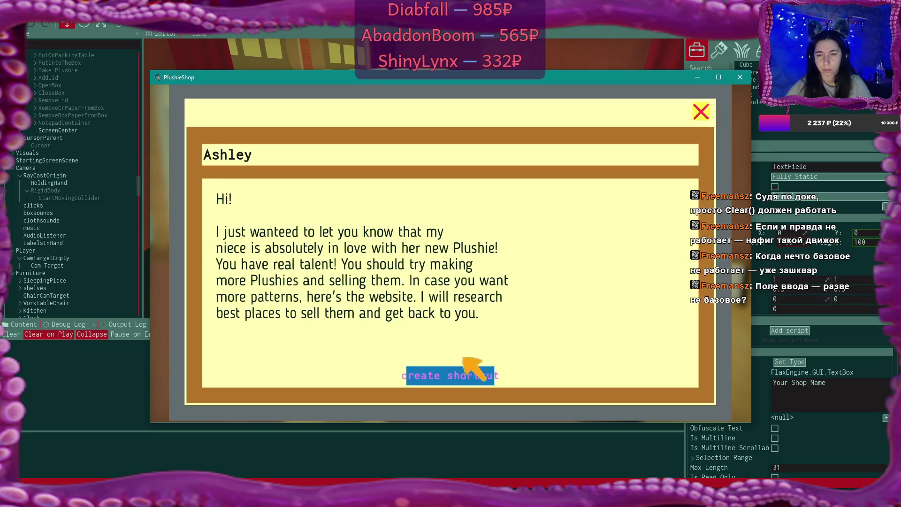
click(490, 373)
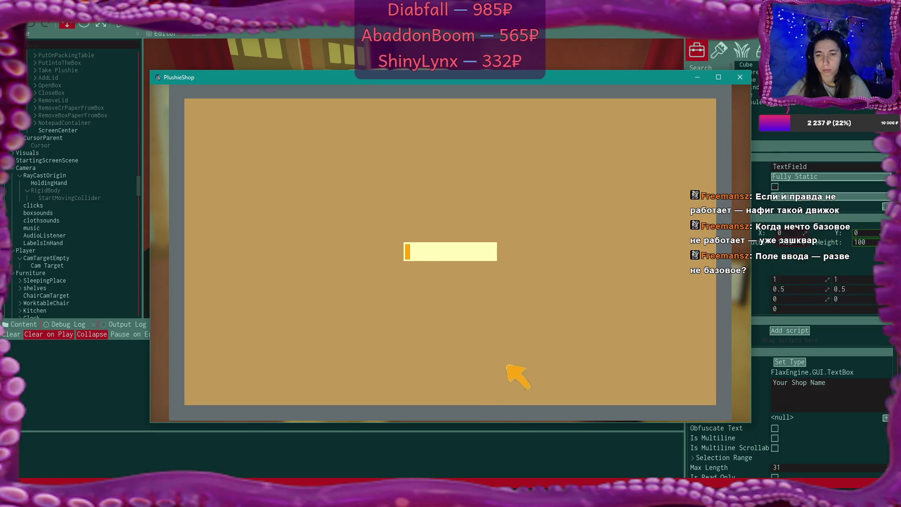
click(694, 112)
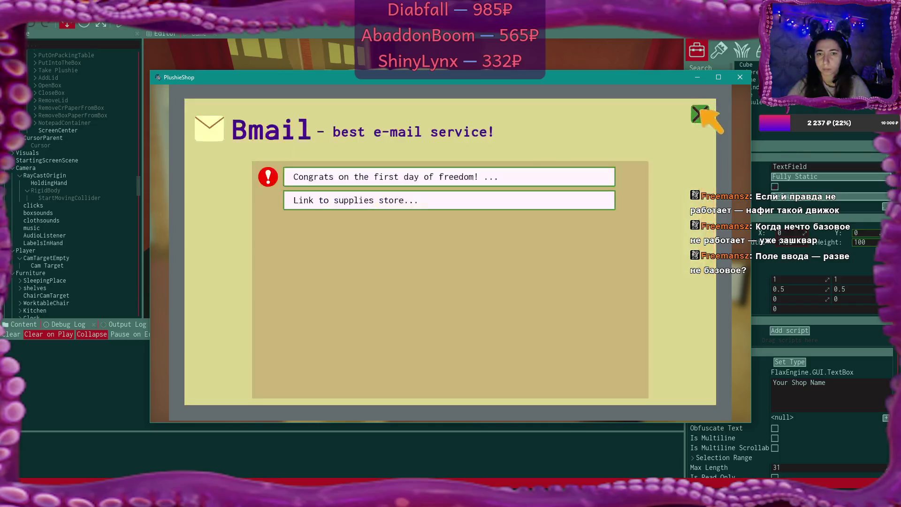
click(382, 177)
click(699, 113)
click(700, 112)
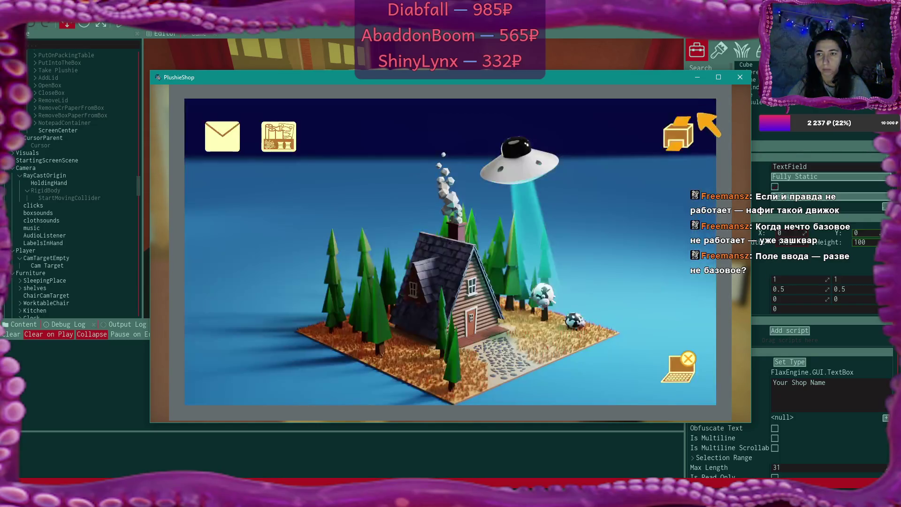
Browse the plushie supplies catalogue, then return to the laptop desktop
click(292, 139)
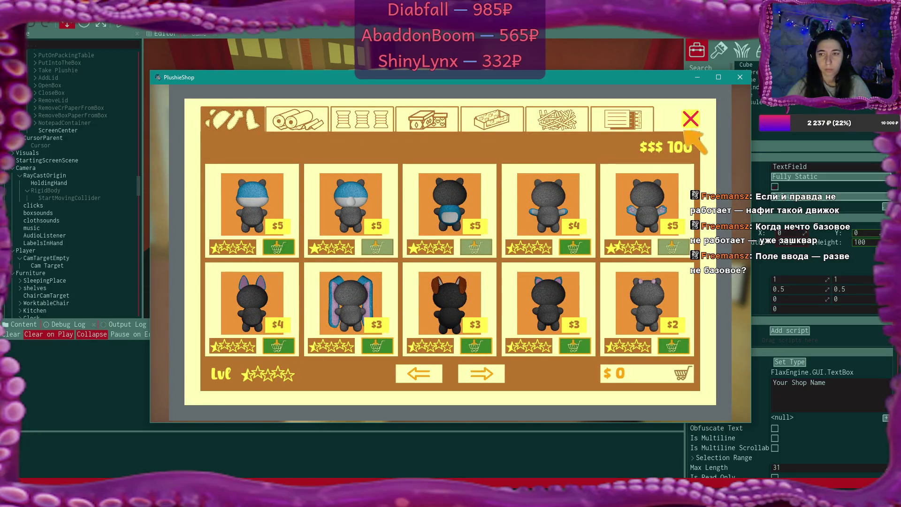
click(690, 119)
click(685, 366)
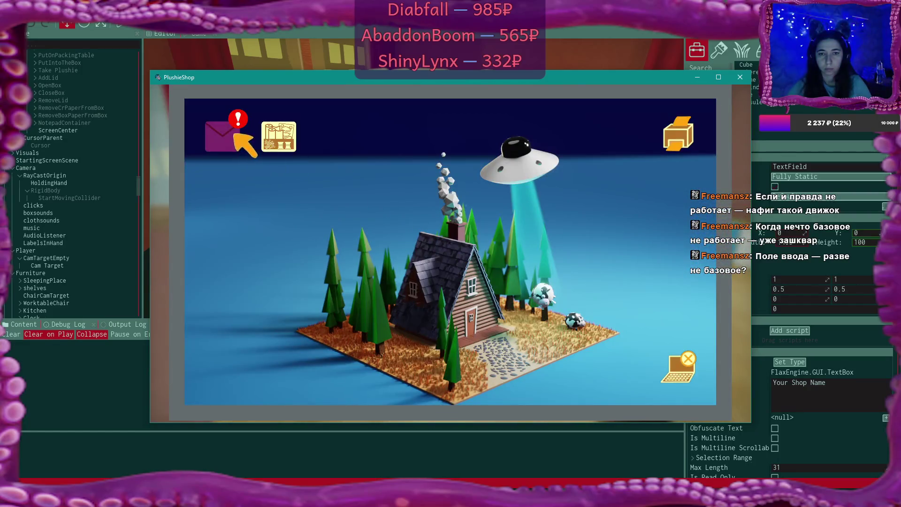
Read the email about selling plushies online, then open the new shop setup screen
click(235, 134)
click(293, 225)
click(467, 370)
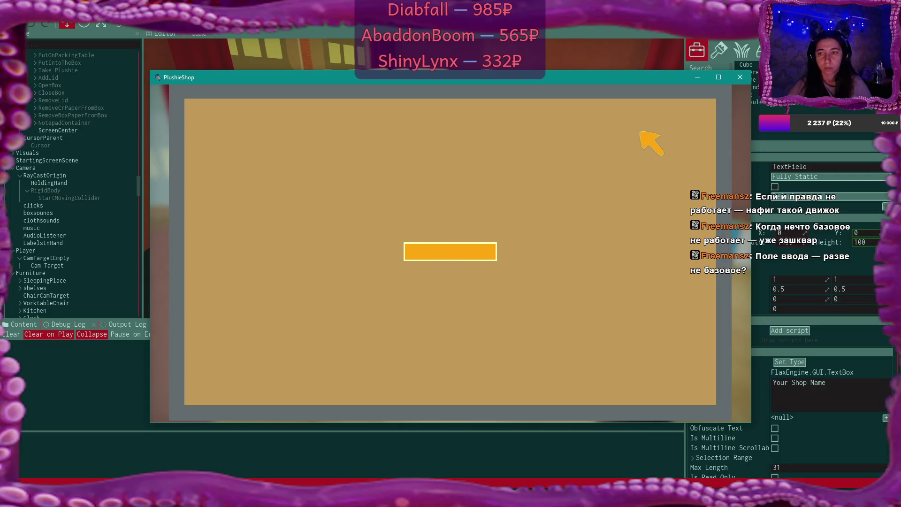
click(692, 119)
click(695, 114)
click(695, 120)
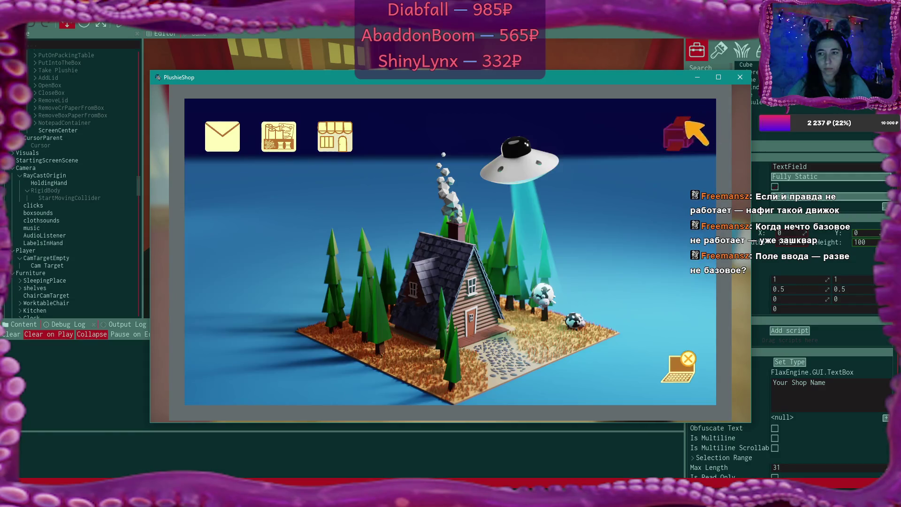
click(337, 141)
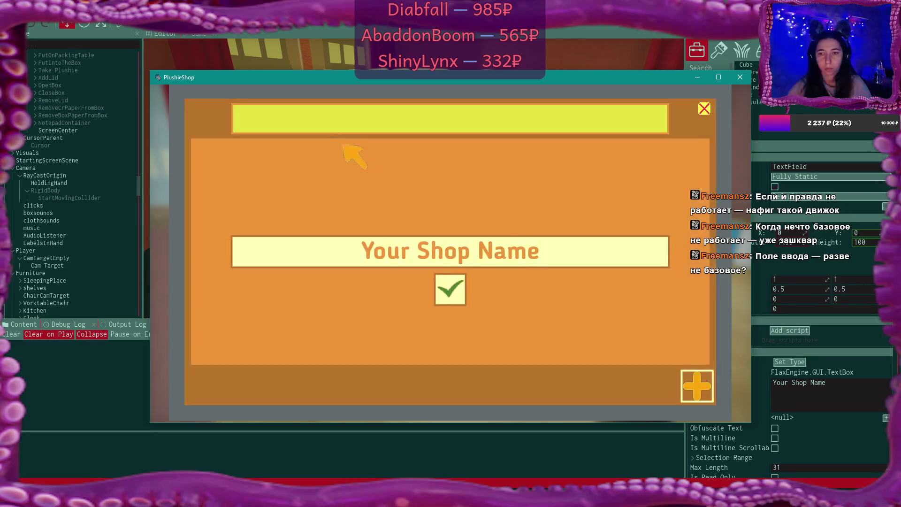
Enter and confirm 'Shop Name' as the store name, then close the panel and quit
click(529, 249)
text(SHo)
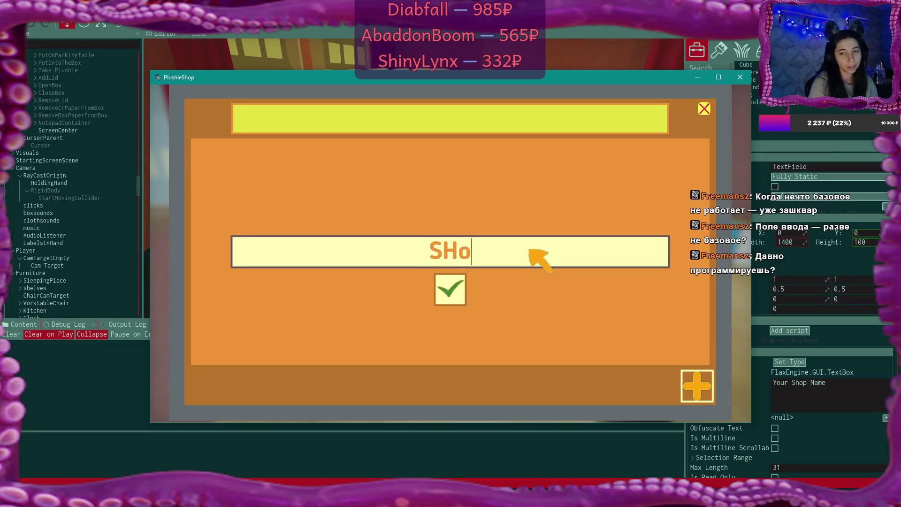
key(BackSpace)
key(BackSpace)
text(hop )
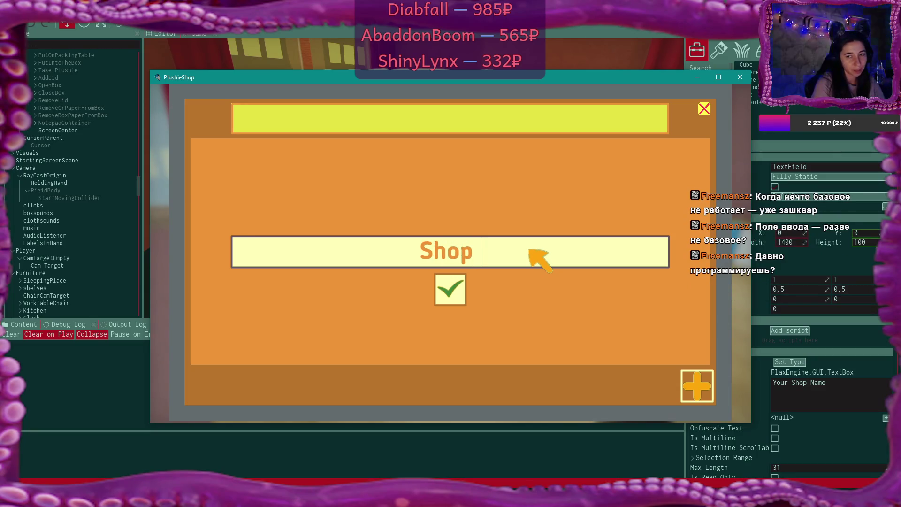
text(Name)
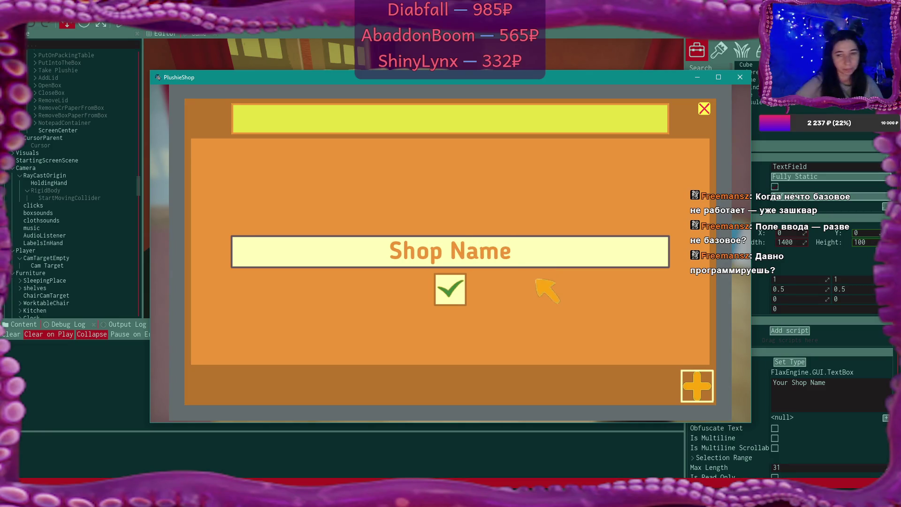
click(461, 287)
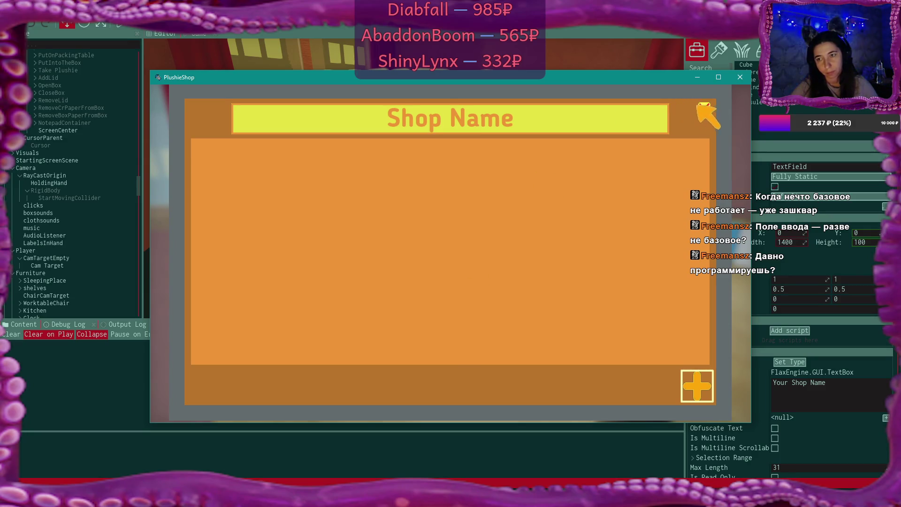
click(704, 109)
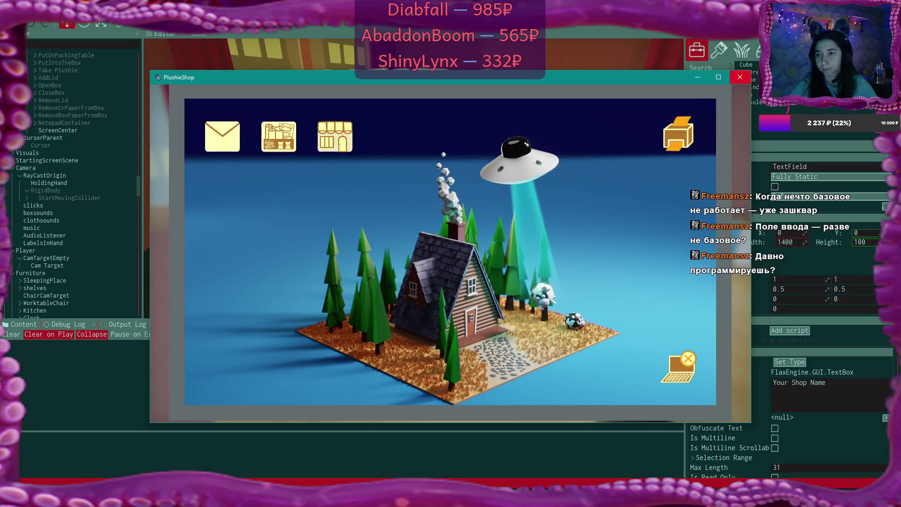
click(739, 77)
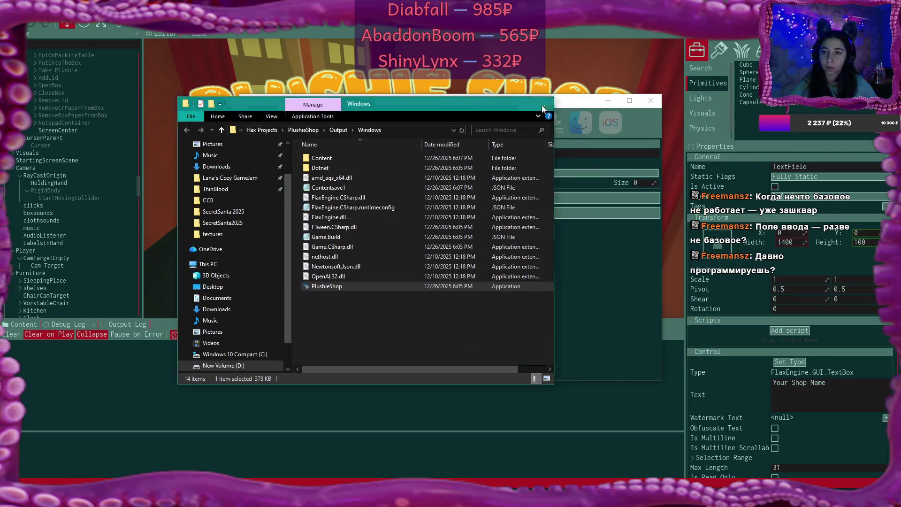
Close the Output\Windows build folder window to get back to the Flax editor
click(543, 103)
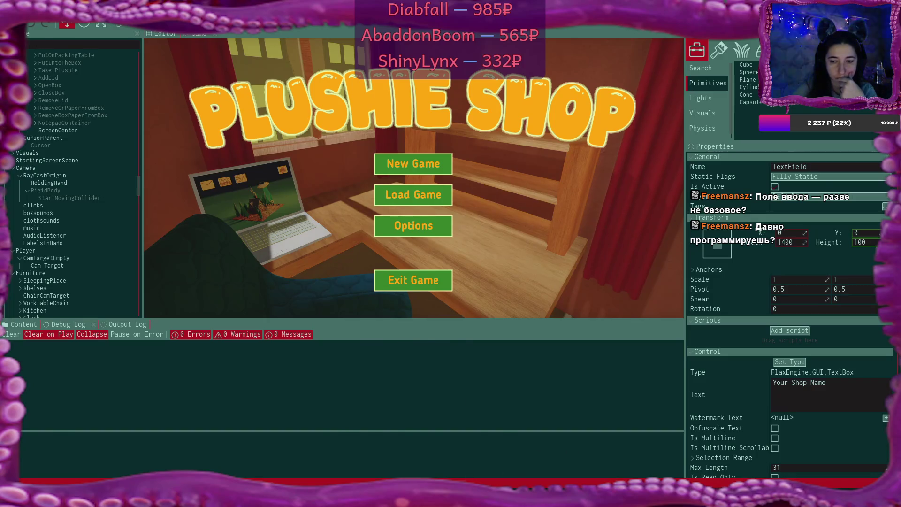
Remove the commented ClearState line in OnUpdate so Defocus, Clear and Focus sit together
key(alt+Tab)
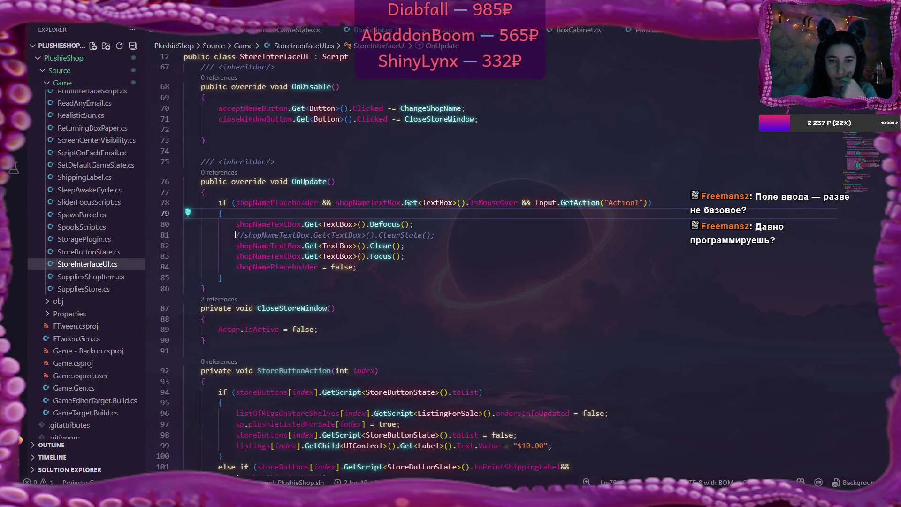
drag(235, 234, 441, 236)
key(BackSpace)
click(431, 225)
key(BackSpace)
key(BackSpace)
key(BackSpace)
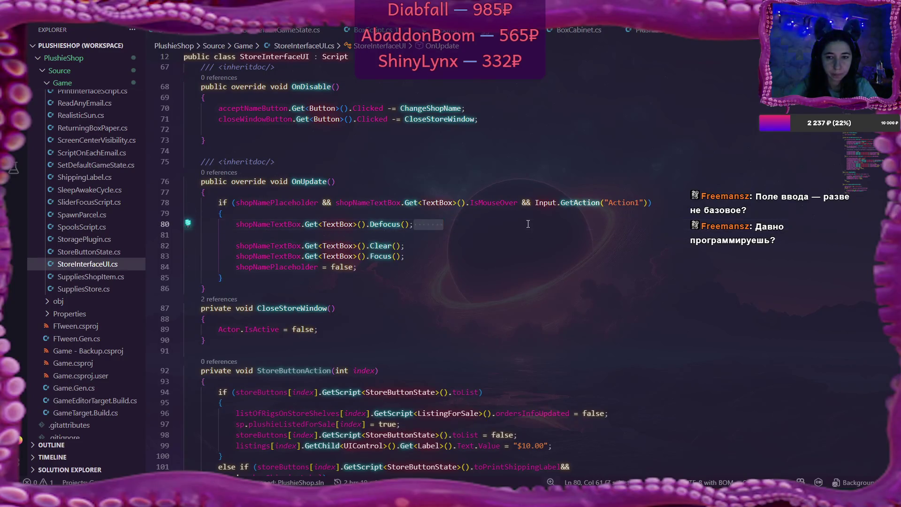
key(Delete)
click(406, 245)
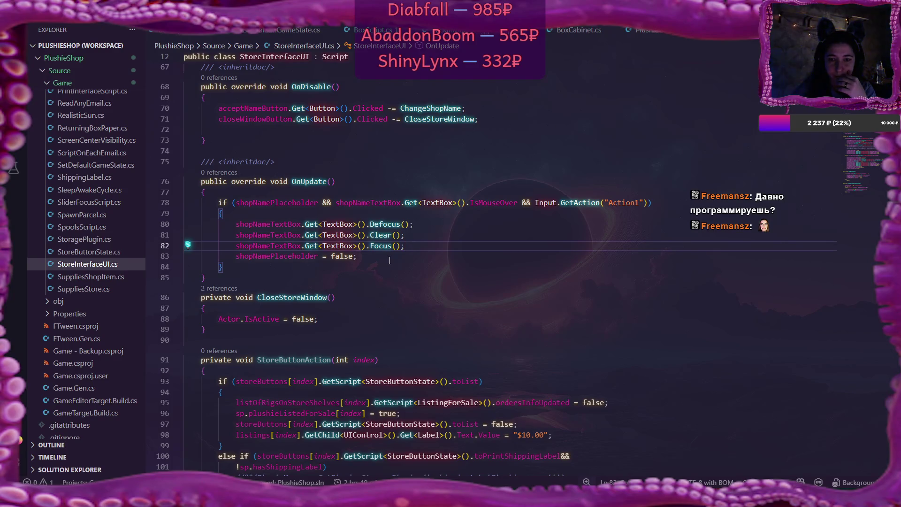
scroll(390, 260, down, 2)
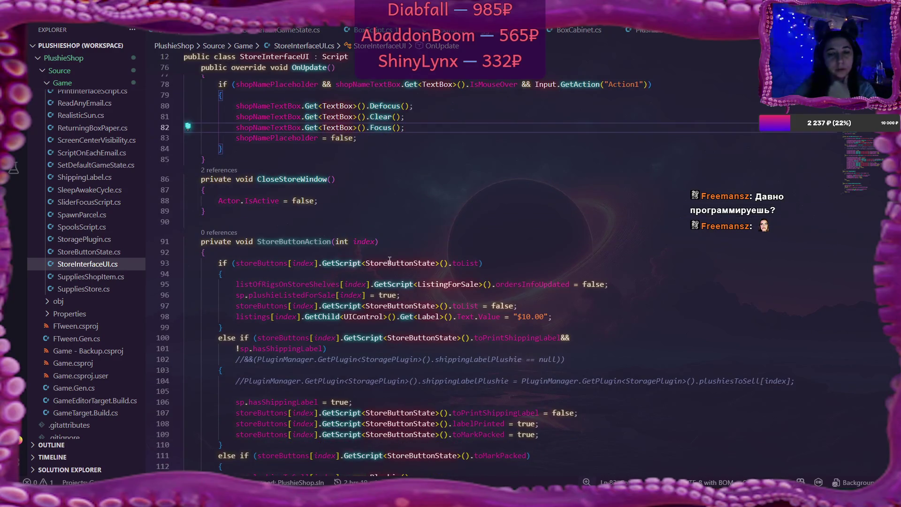
scroll(390, 261, up, 7)
scroll(389, 261, up, 15)
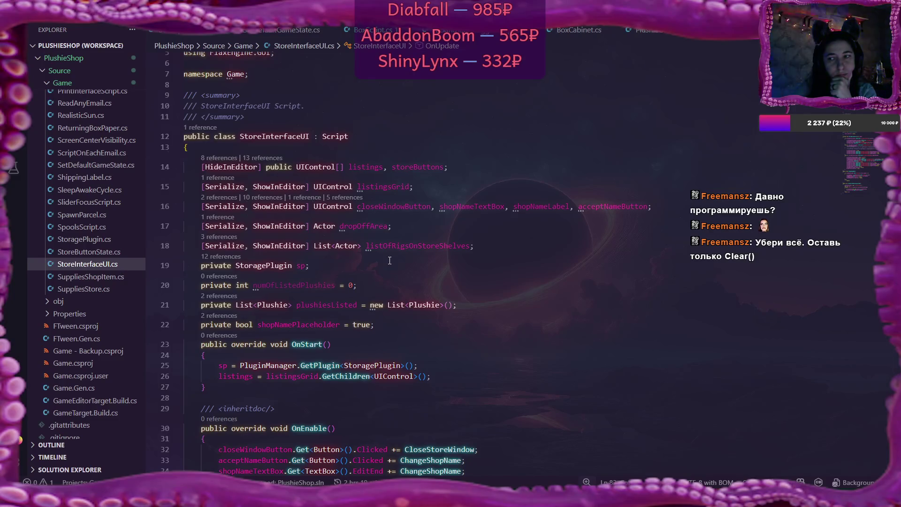
scroll(389, 261, down, 6)
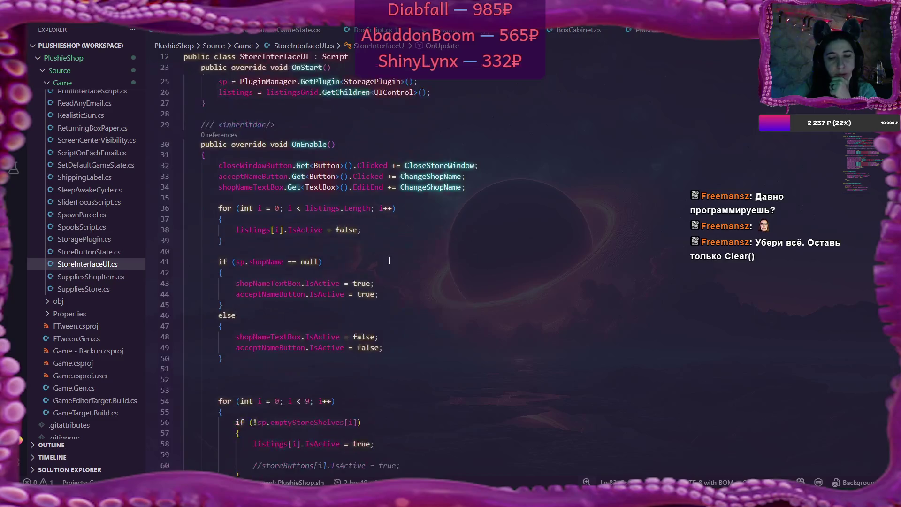
scroll(390, 261, down, 13)
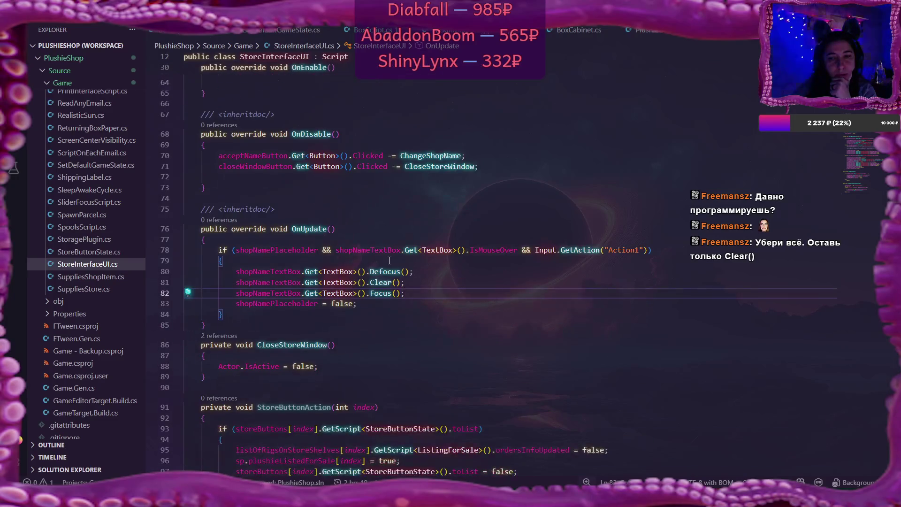
mouse_move(237, 273)
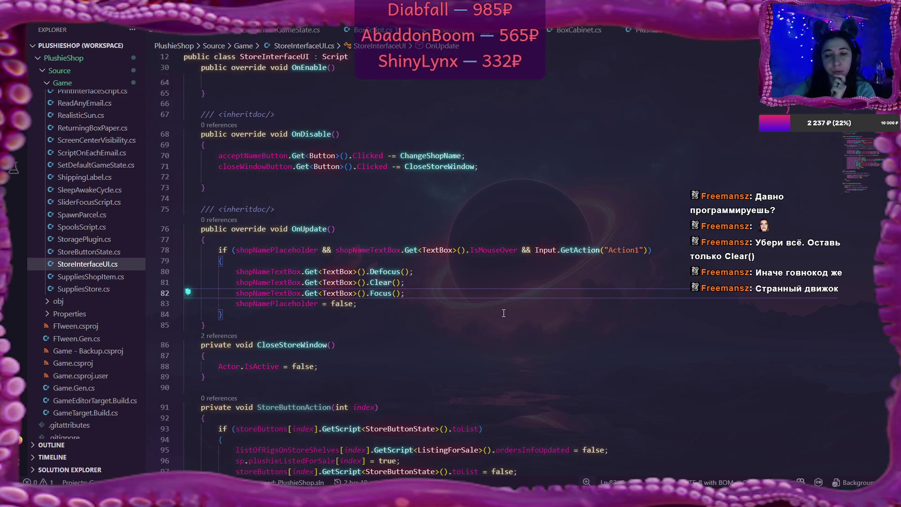
scroll(502, 313, down, 6)
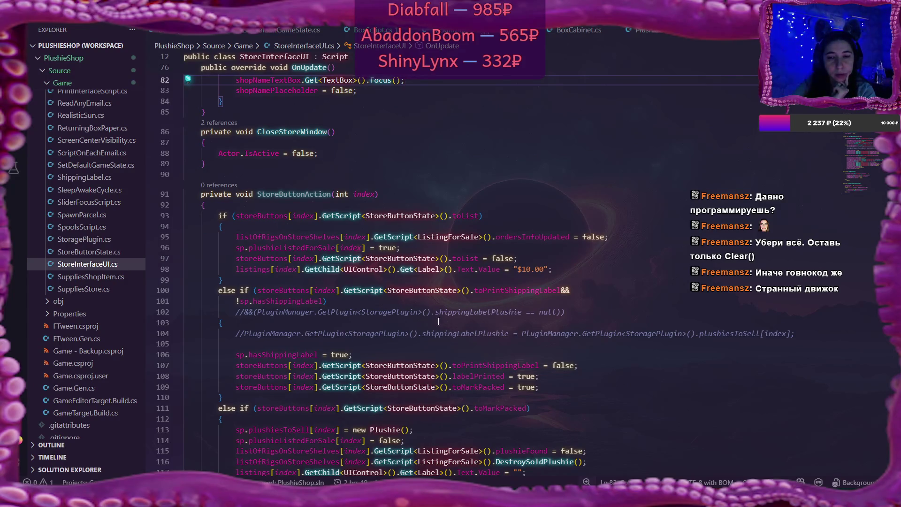
scroll(438, 322, down, 1)
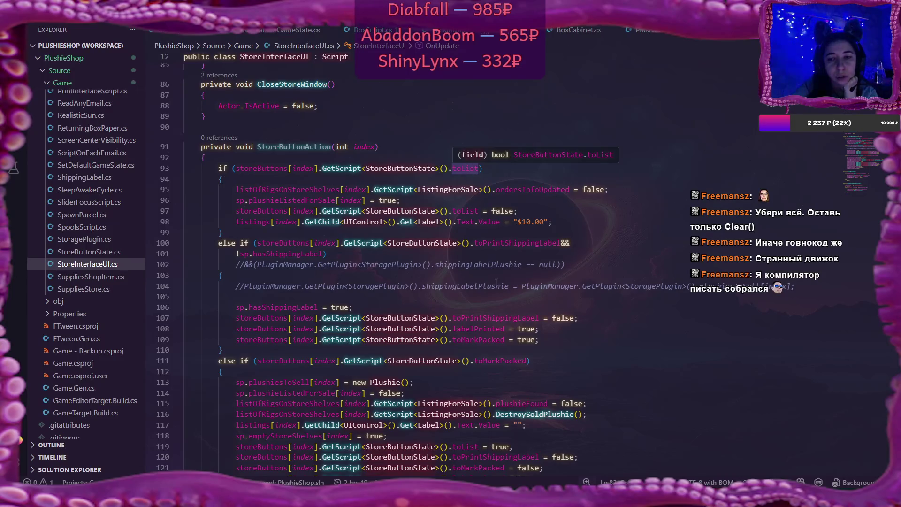
scroll(519, 280, down, 5)
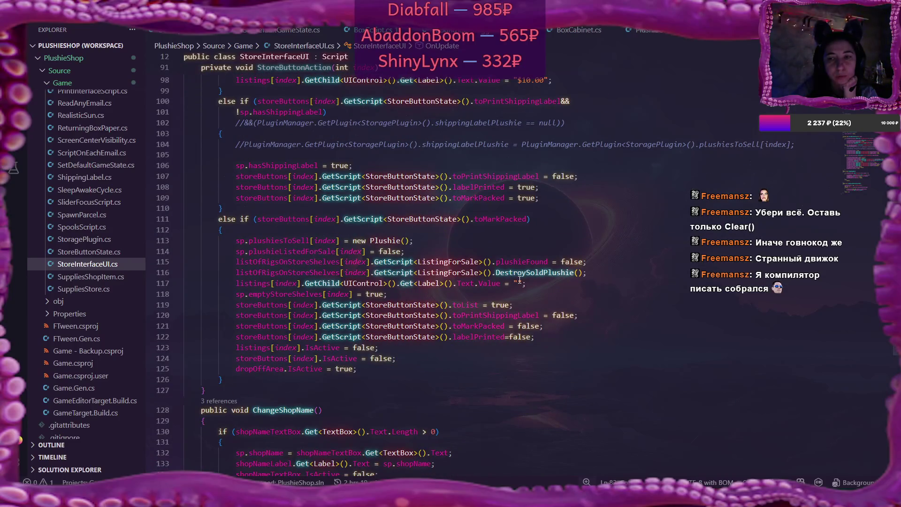
scroll(519, 280, up, 5)
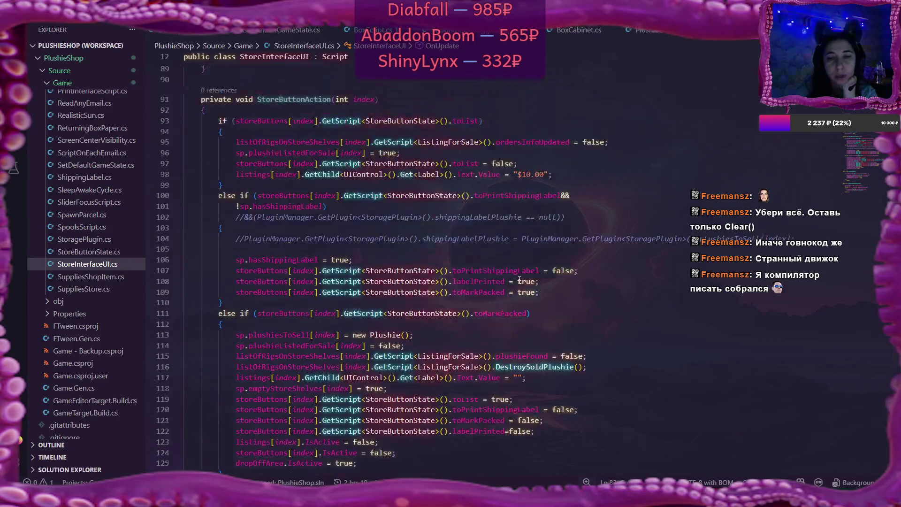
scroll(519, 280, down, 1)
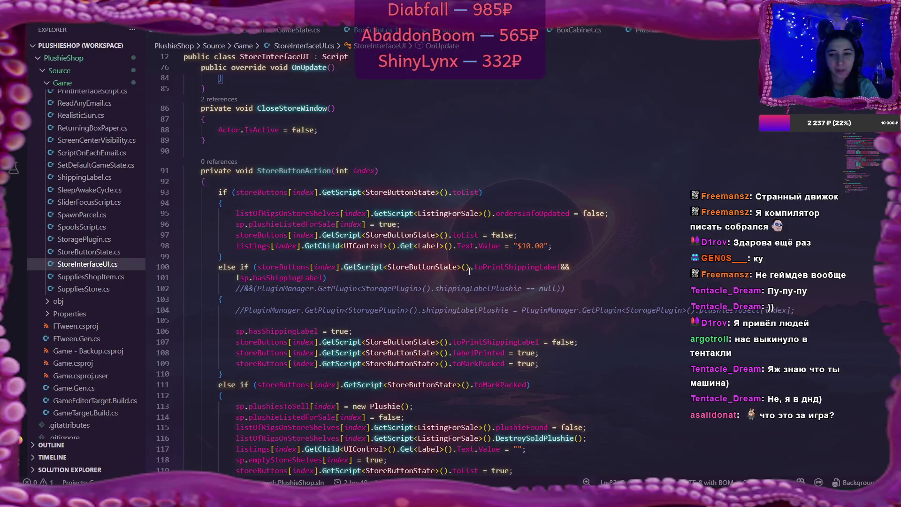
key(alt+Tab)
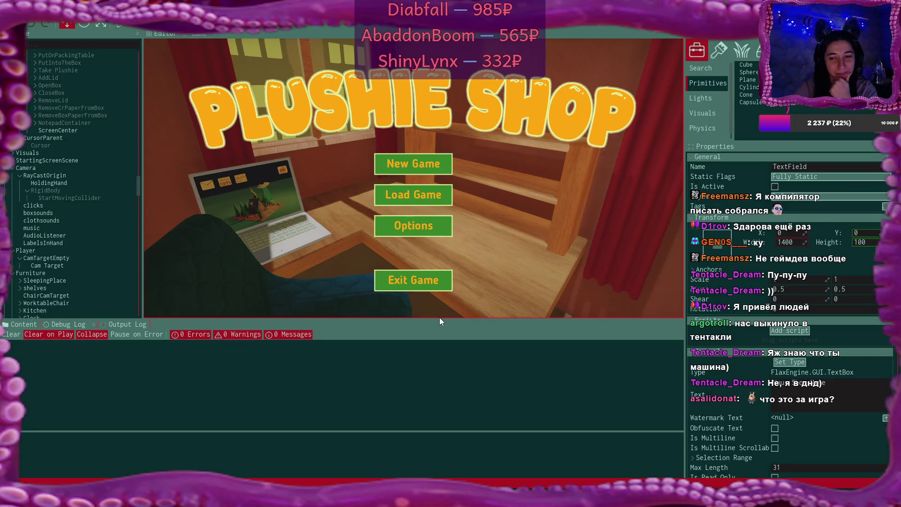
Drag the splitter down to enlarge the Flax game view over the log panel
drag(438, 320, 438, 337)
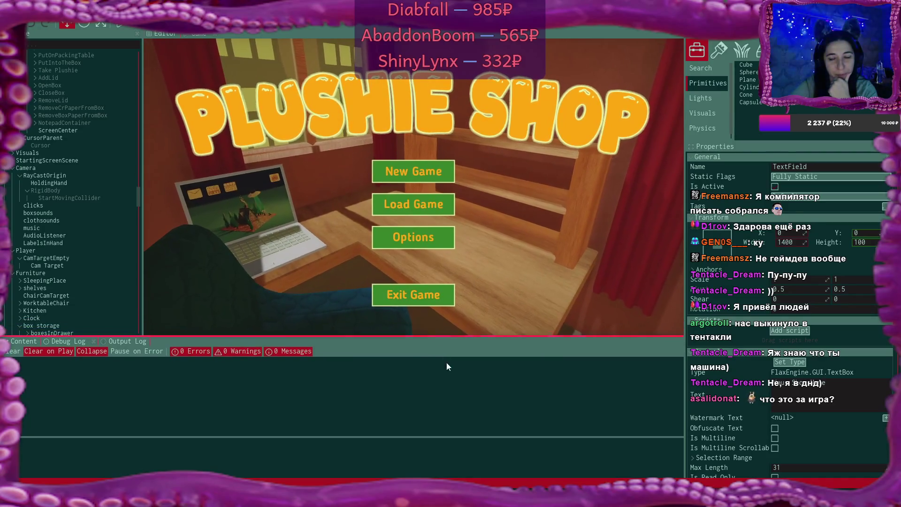
key(alt+Tab)
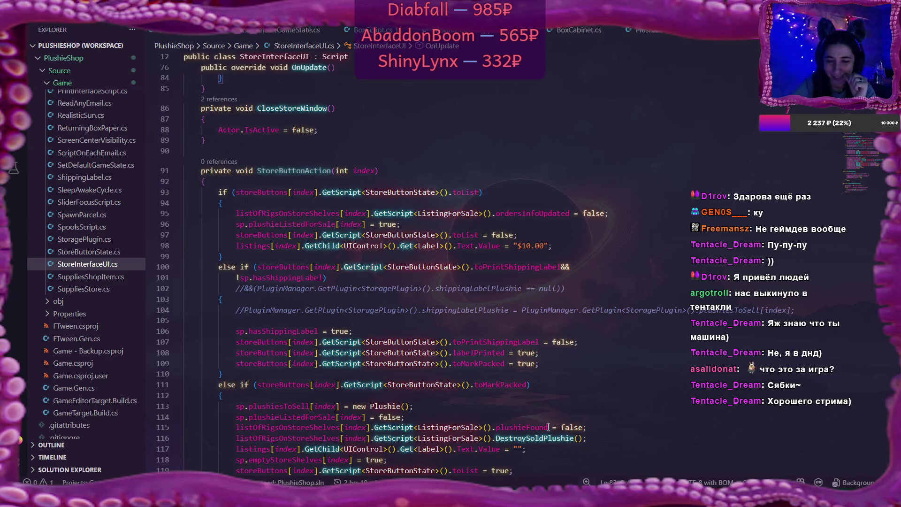
key(alt+Tab)
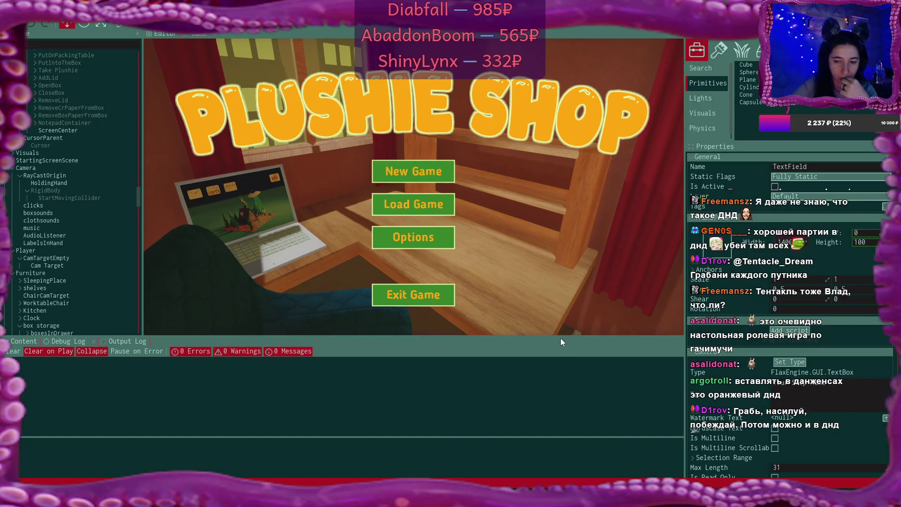
key(alt+Tab)
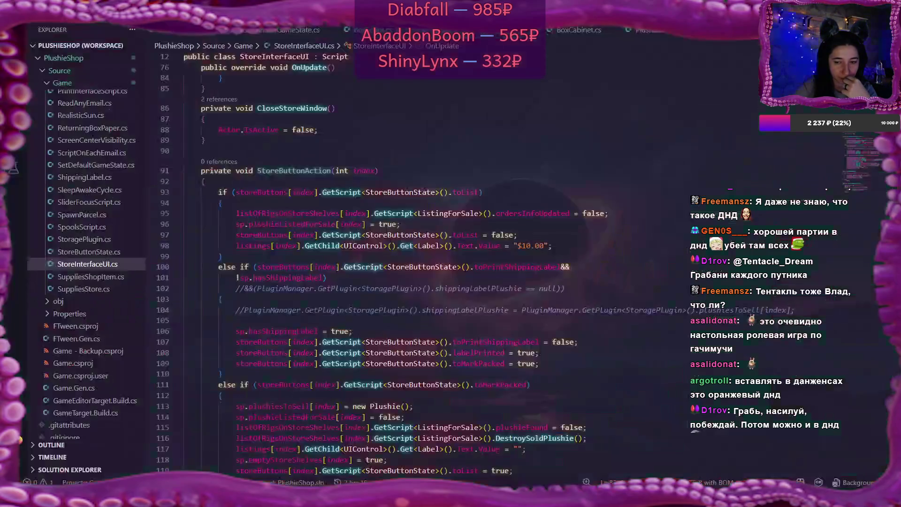
scroll(478, 325, up, 6)
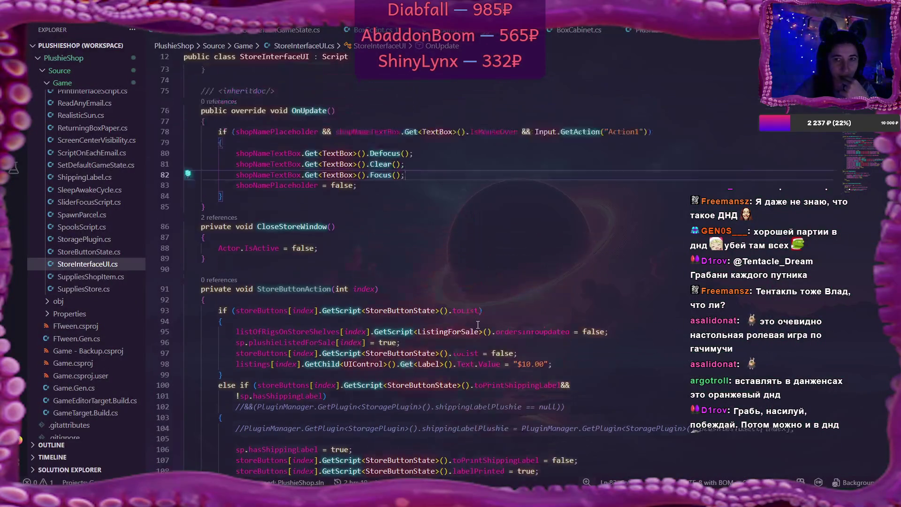
Scroll through StoreButtonAction in StoreInterfaceUI.cs, then switch to the Flax editor
scroll(477, 325, down, 8)
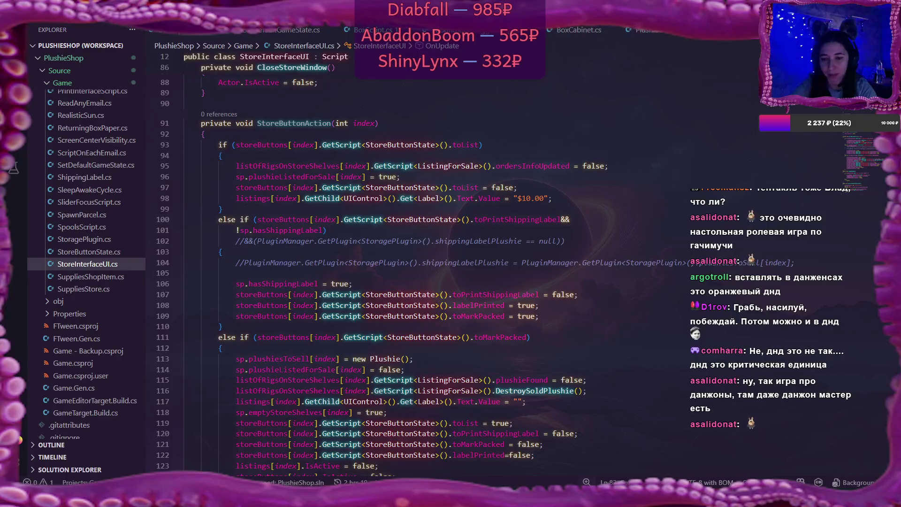
key(alt+Tab)
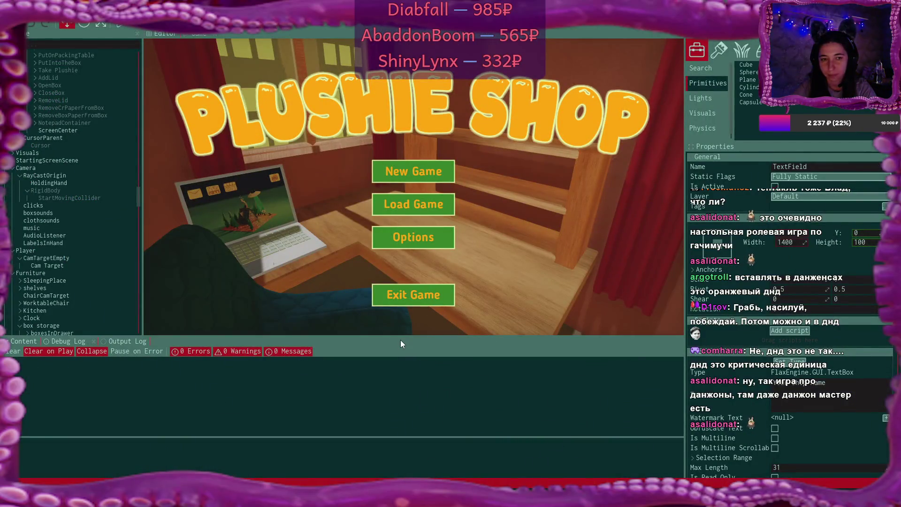
Select StoreInterface in the Scene tree after briefly checking AddListingButton
scroll(83, 228, up, 5)
scroll(83, 229, up, 4)
scroll(83, 229, up, 5)
scroll(82, 228, up, 5)
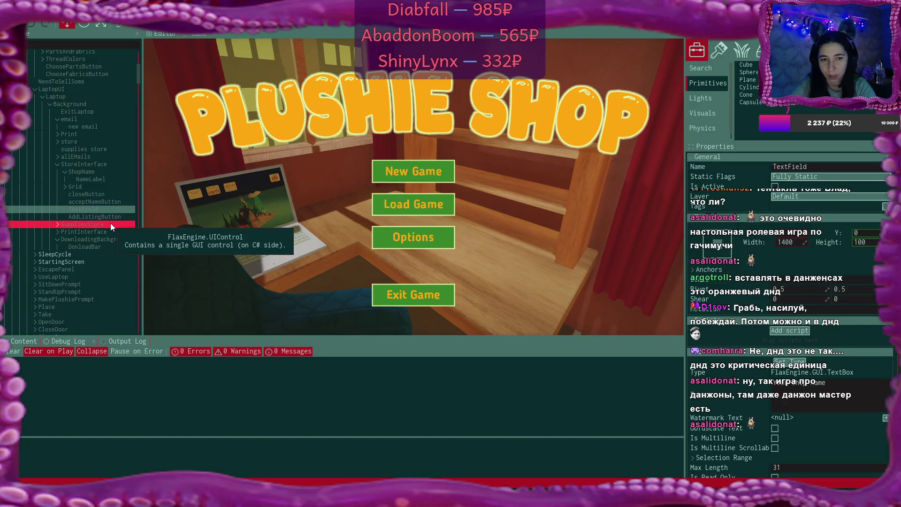
click(110, 216)
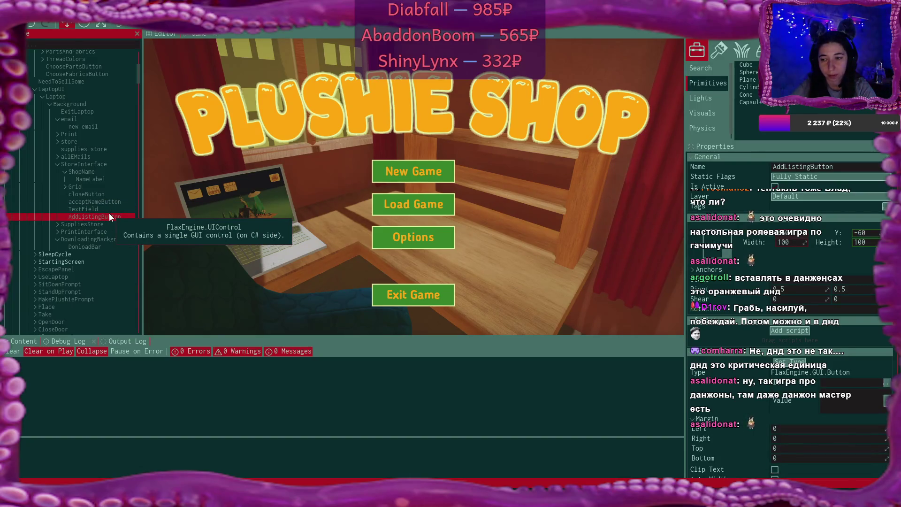
click(89, 164)
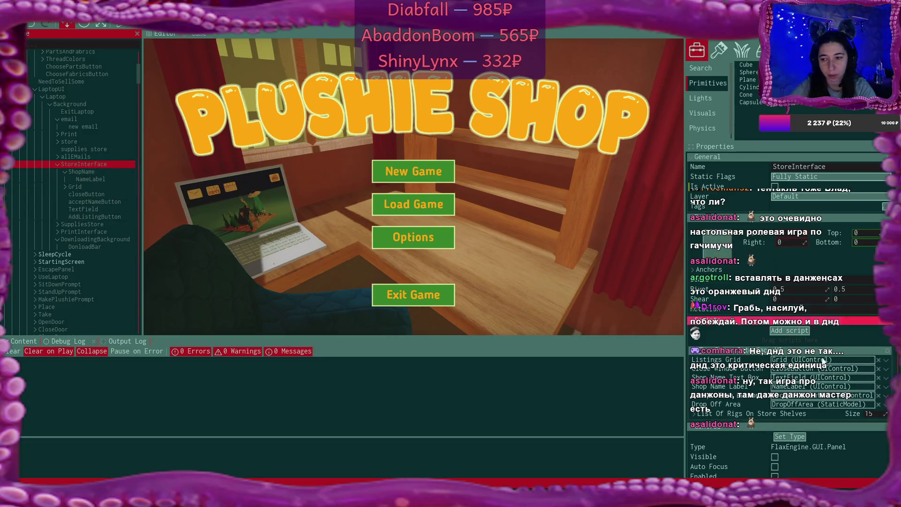
Review StoreInterface's script fields: Shop Name Text Box to TextField, Shop Name Label to NameLabel
scroll(824, 361, down, 3)
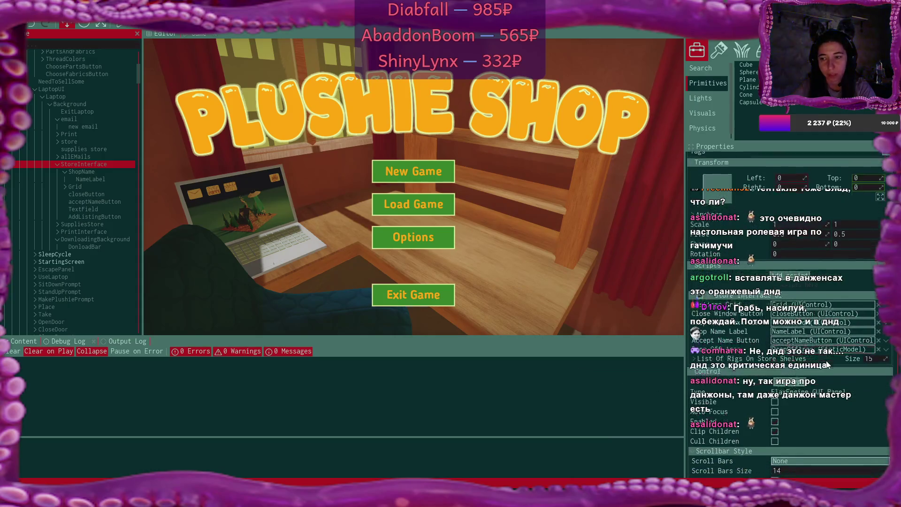
scroll(826, 364, down, 4)
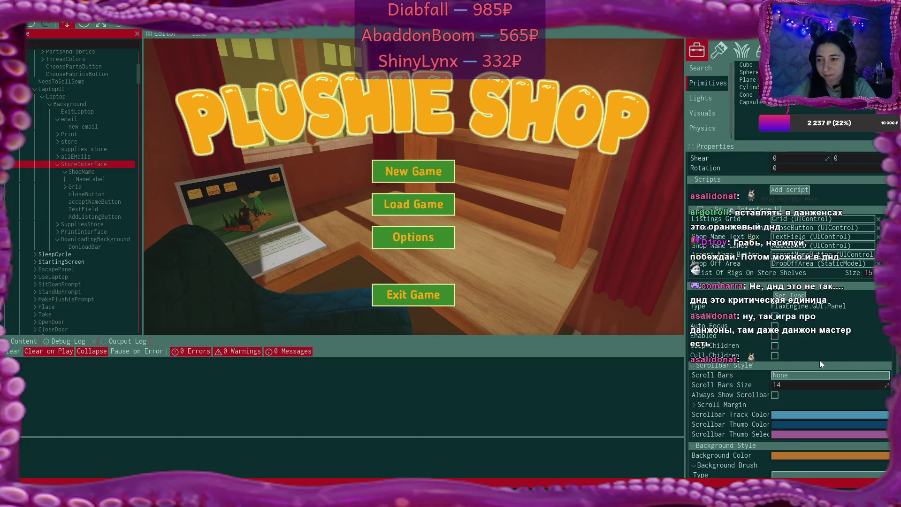
scroll(819, 362, up, 1)
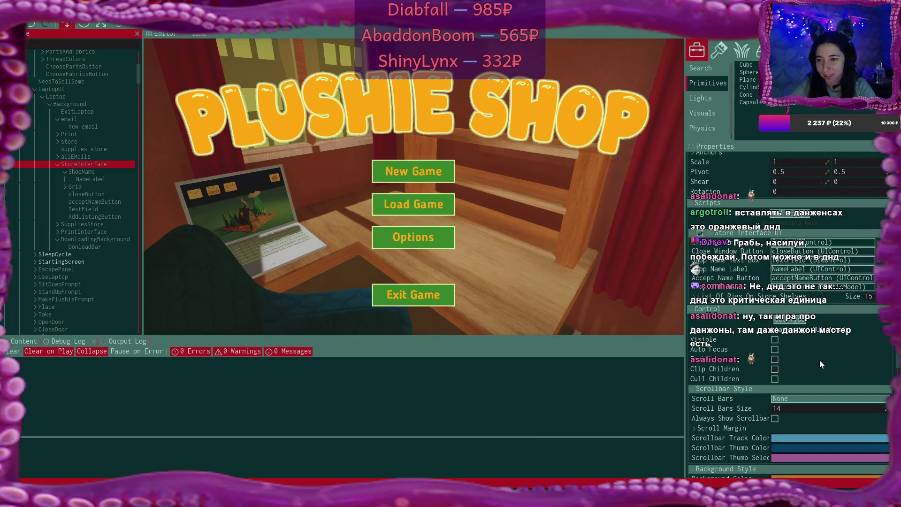
scroll(820, 364, down, 1)
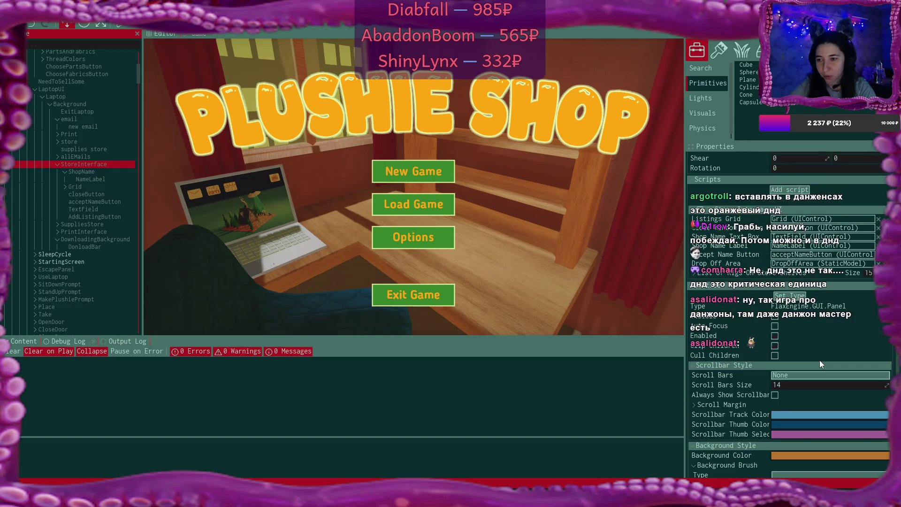
scroll(819, 363, up, 1)
scroll(819, 362, down, 1)
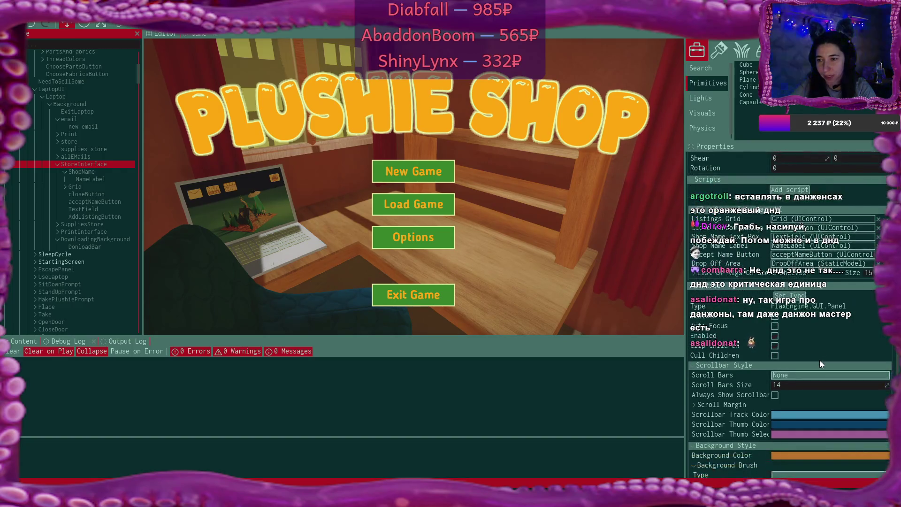
scroll(820, 362, up, 1)
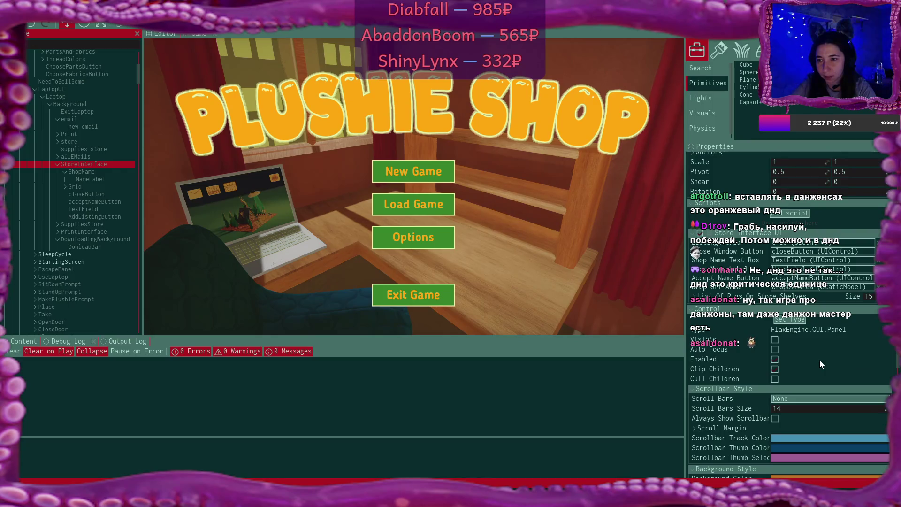
scroll(820, 361, down, 2)
scroll(819, 360, down, 1)
scroll(819, 359, down, 1)
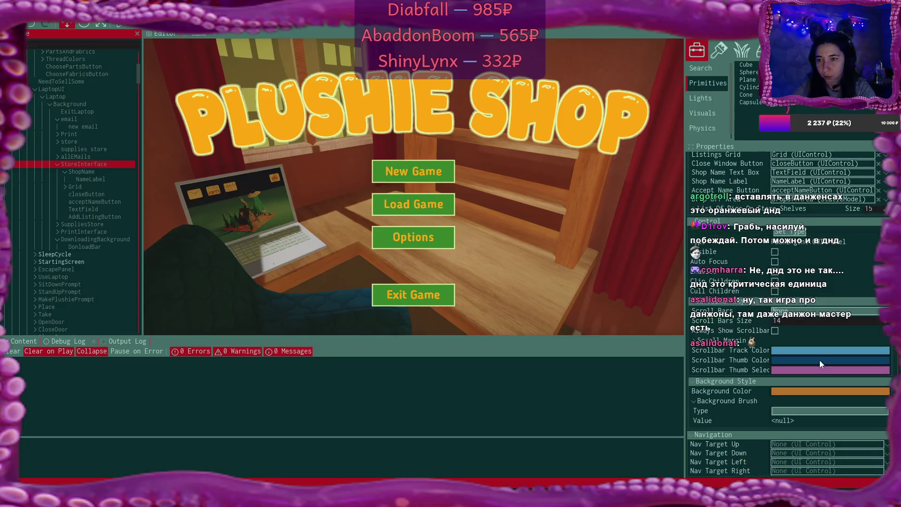
scroll(819, 360, up, 1)
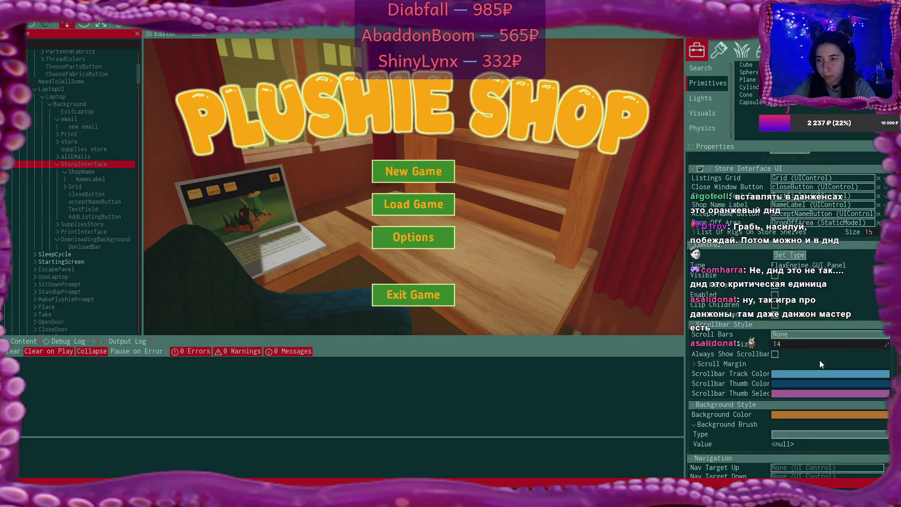
scroll(819, 364, down, 1)
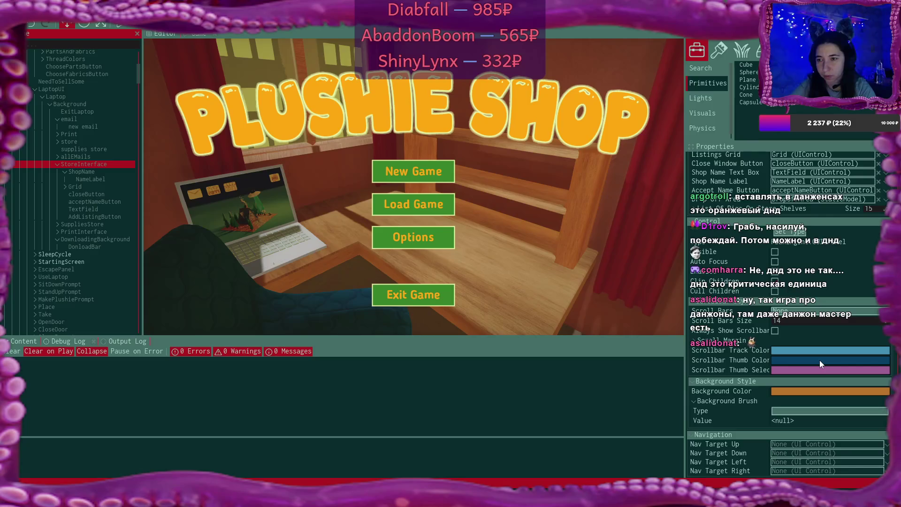
scroll(819, 362, up, 1)
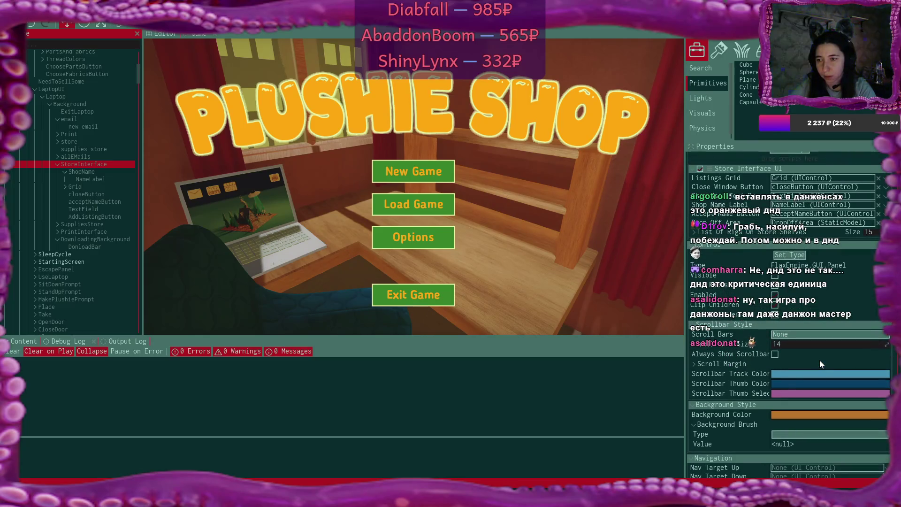
scroll(819, 364, up, 6)
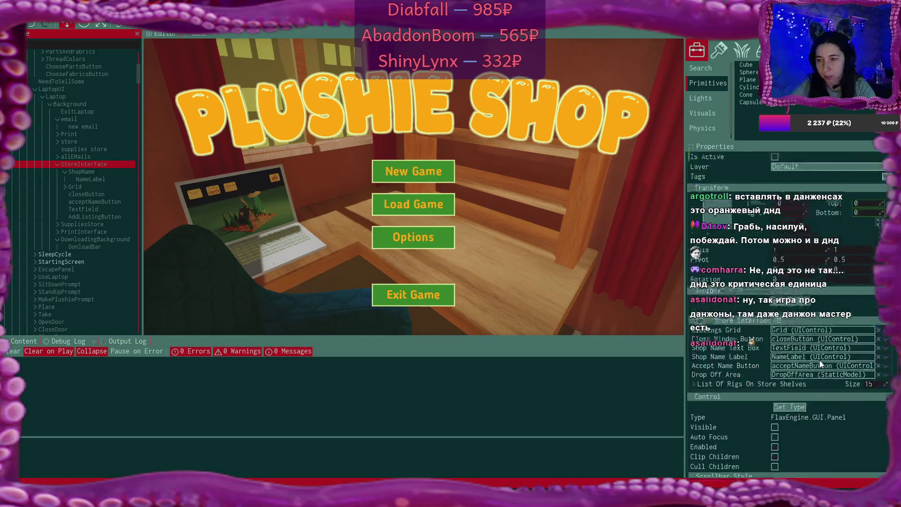
scroll(820, 364, up, 1)
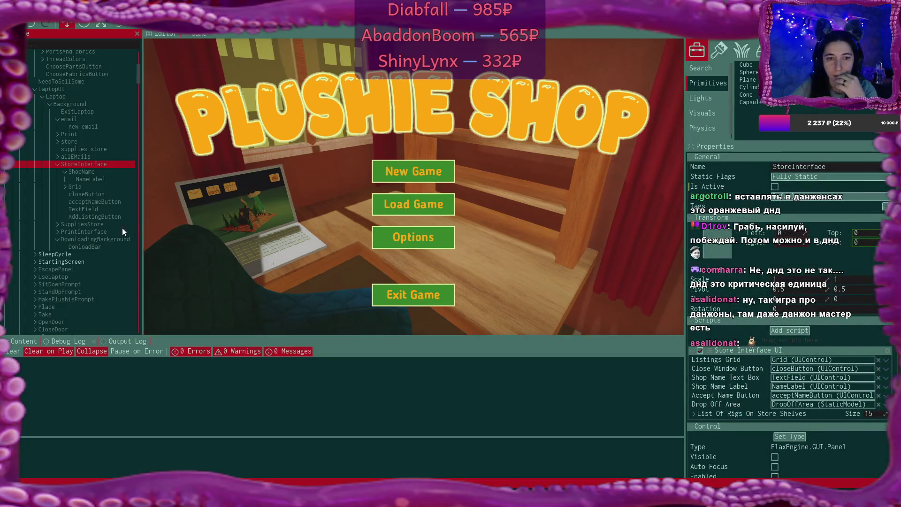
Expand StoreInterface's List Of Rigs On Store Shelves and locate Element 0's rig
click(105, 217)
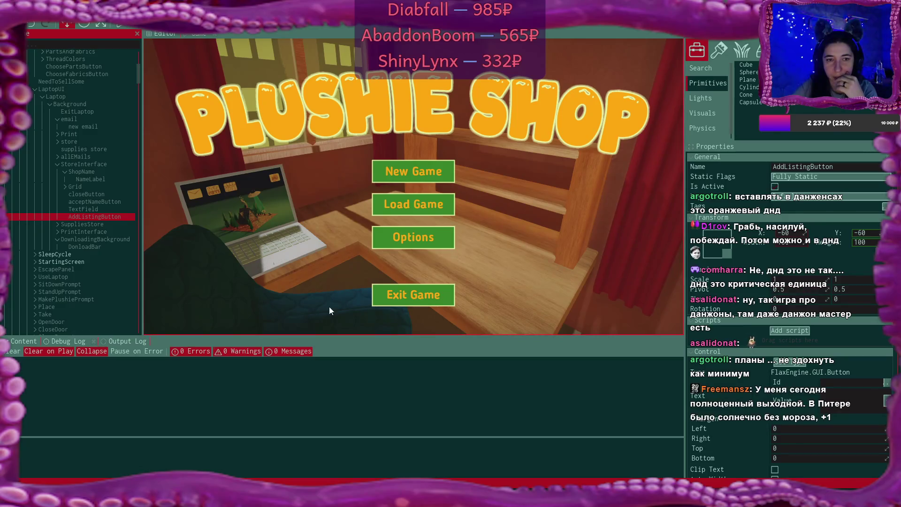
click(96, 164)
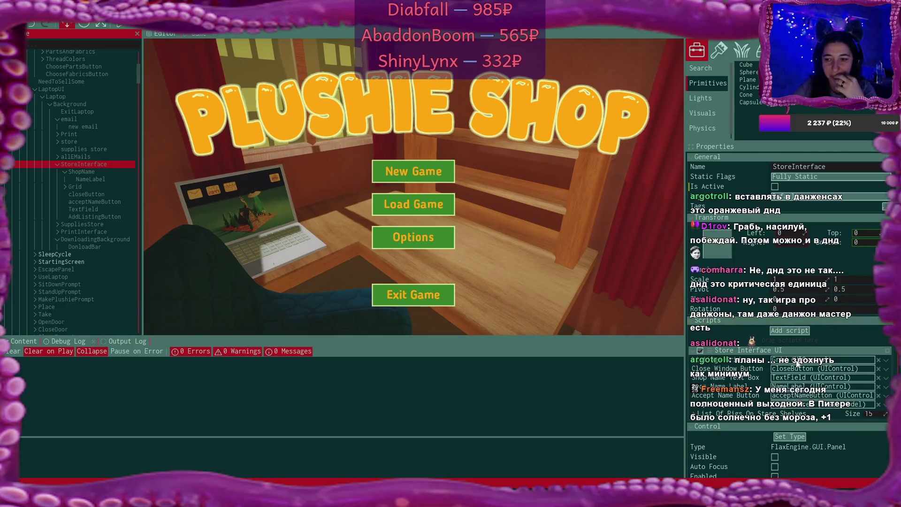
scroll(793, 362, down, 2)
click(694, 366)
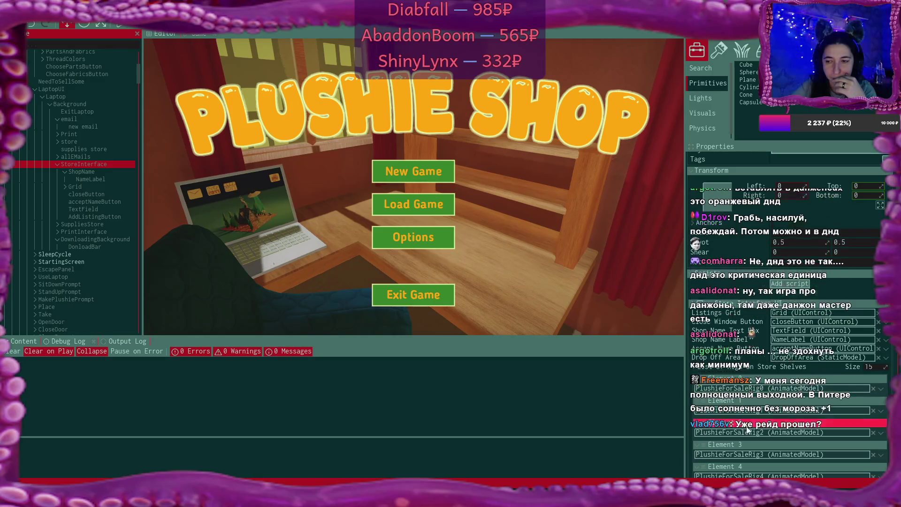
click(764, 388)
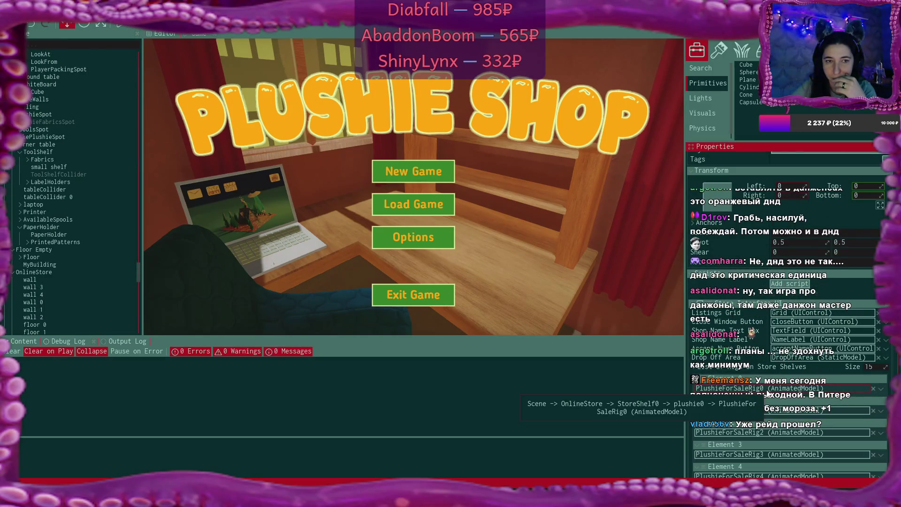
Inspect PlushieForSaleRig0's Listing For Sale script referencing StoreInterfaceUI, then collapse StoreShelf0
scroll(74, 255, down, 3)
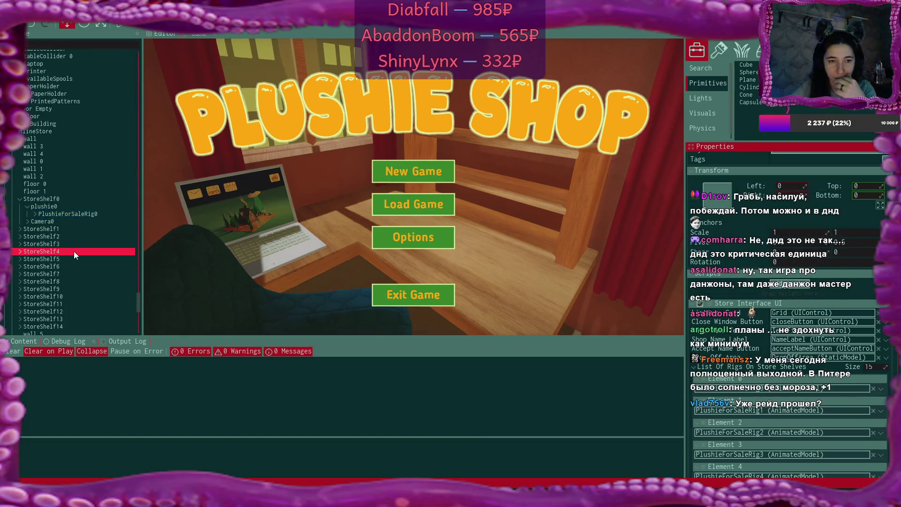
click(73, 216)
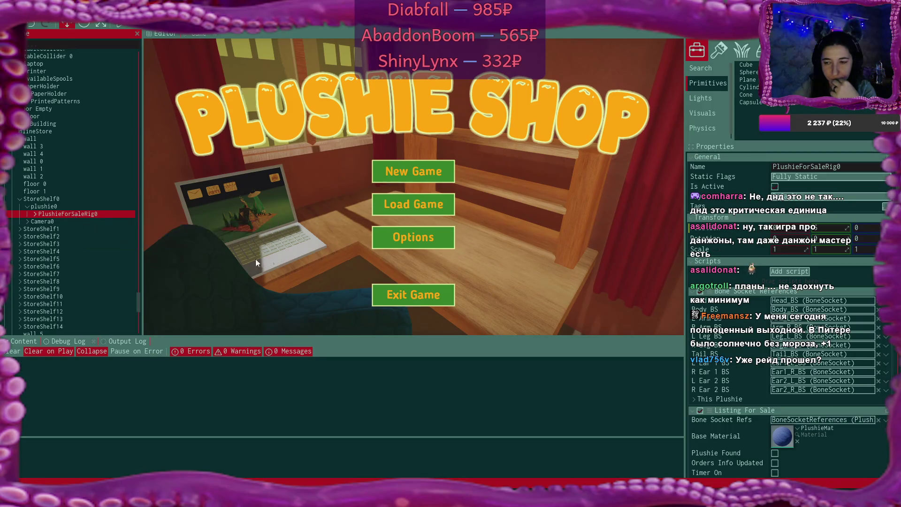
scroll(746, 345, down, 2)
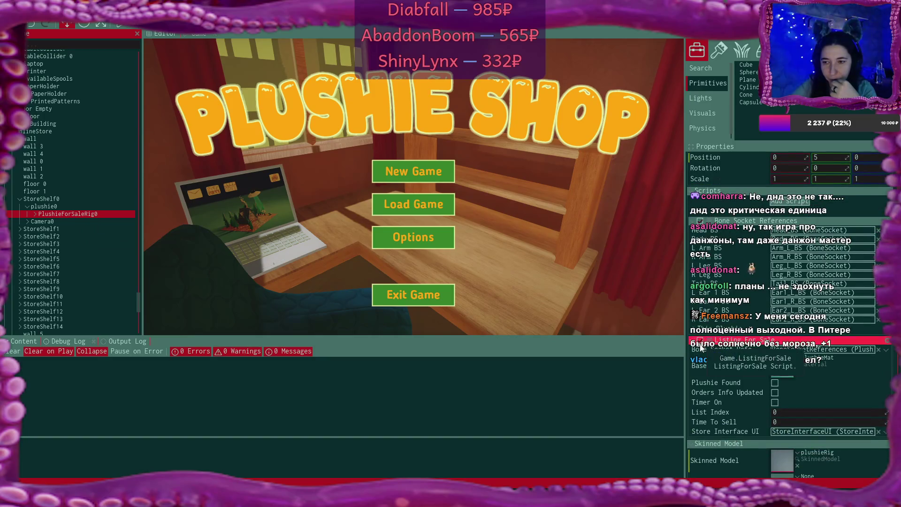
click(694, 353)
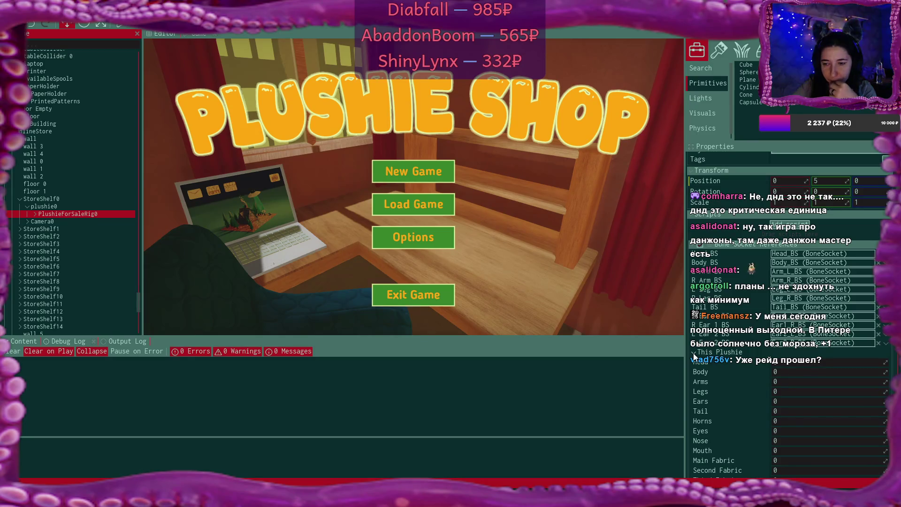
click(693, 355)
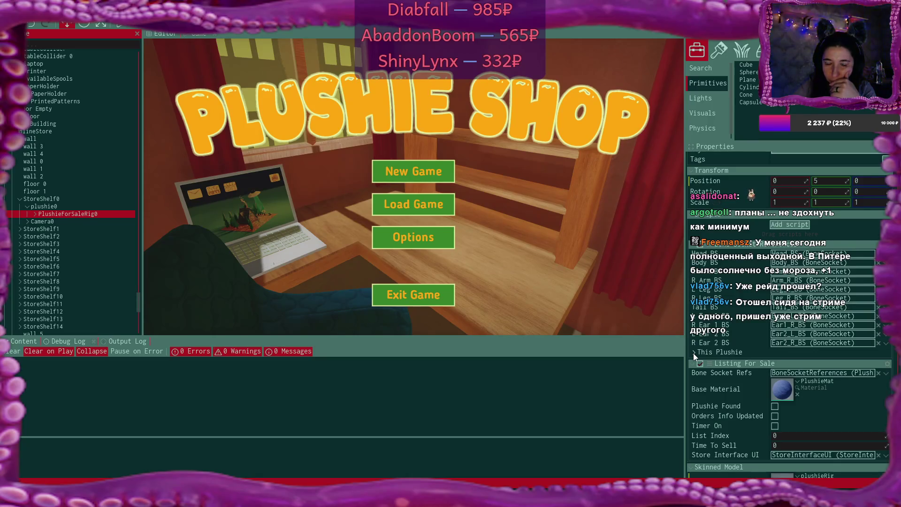
scroll(747, 356, up, 1)
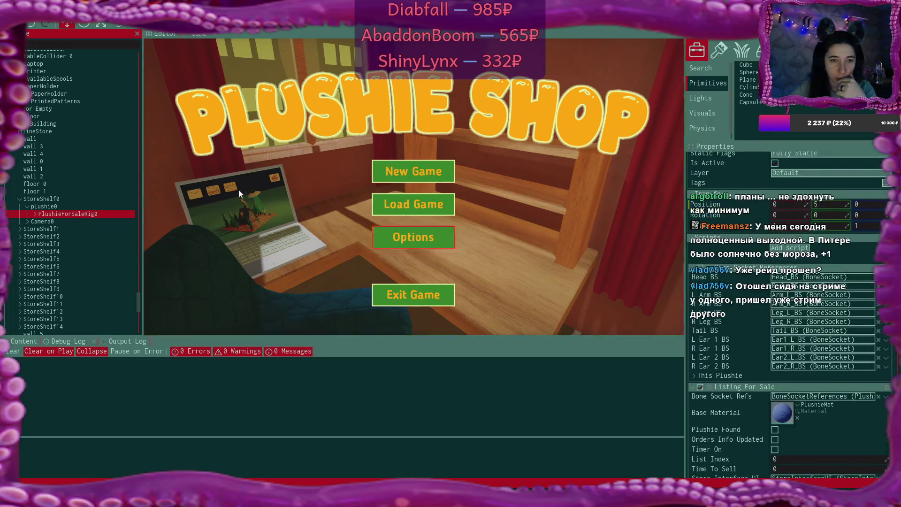
click(20, 198)
scroll(78, 211, up, 3)
scroll(78, 211, up, 10)
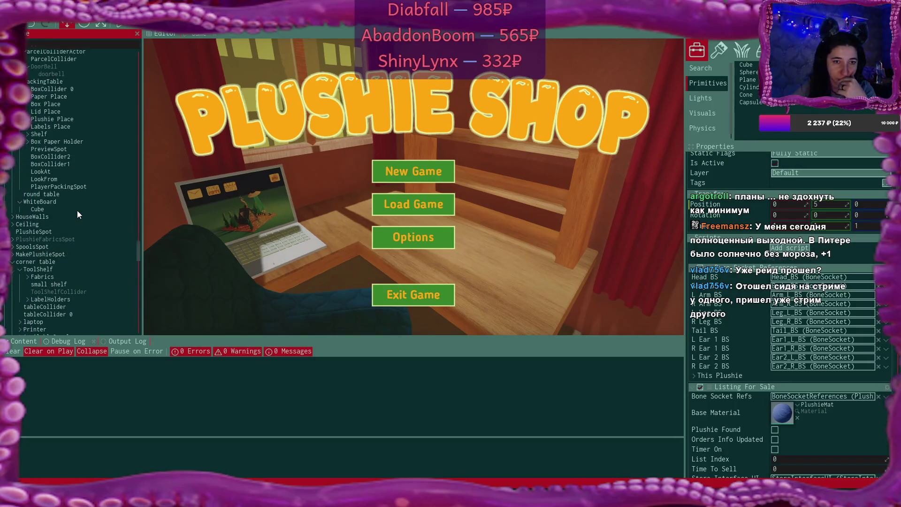
scroll(77, 210, up, 5)
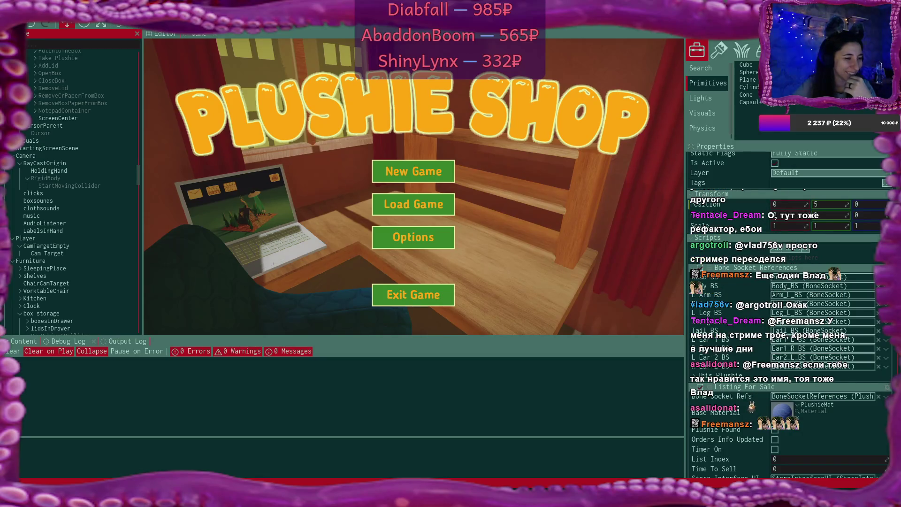
click(254, 246)
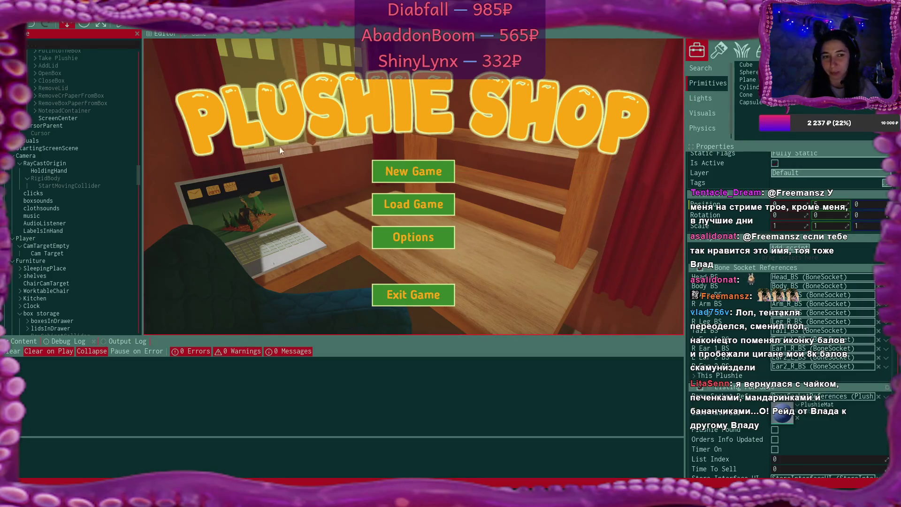
click(63, 208)
Select StoreInterface under LaptopUI and scroll its properties to the PlushieForSaleRig list
scroll(63, 205, up, 10)
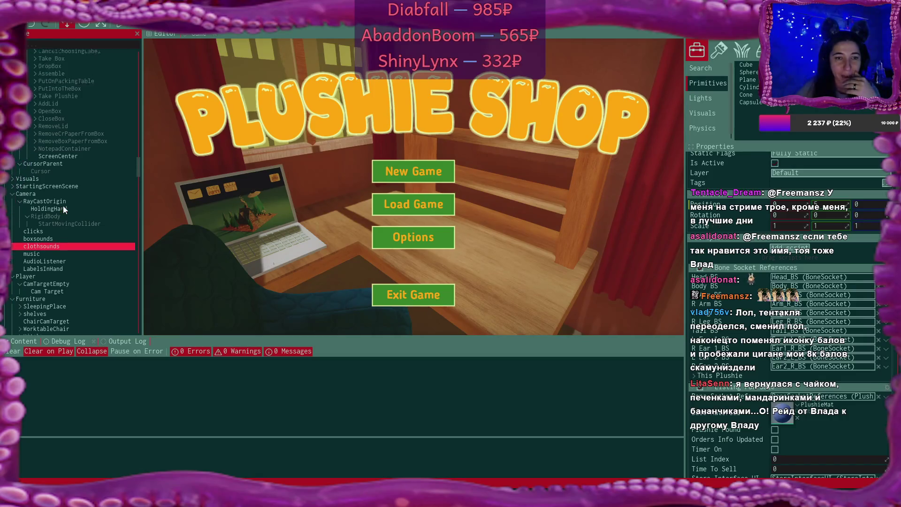
scroll(62, 206, up, 15)
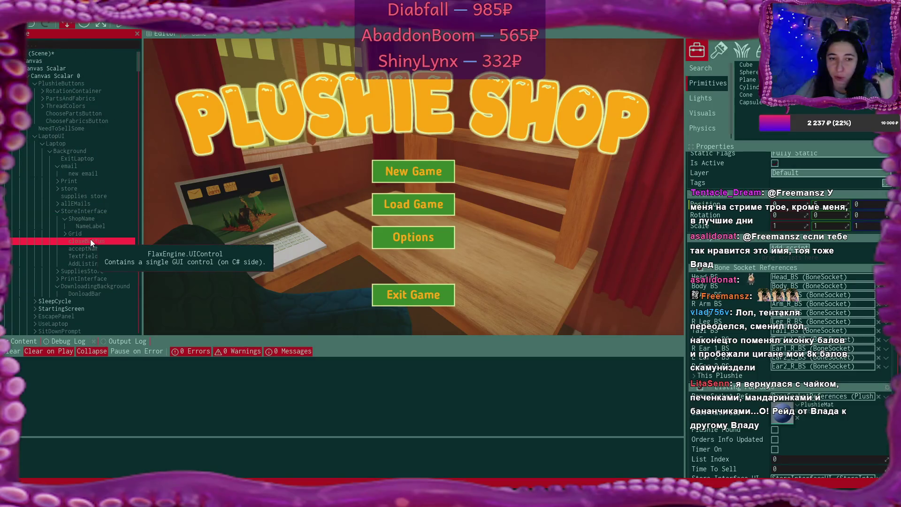
click(100, 210)
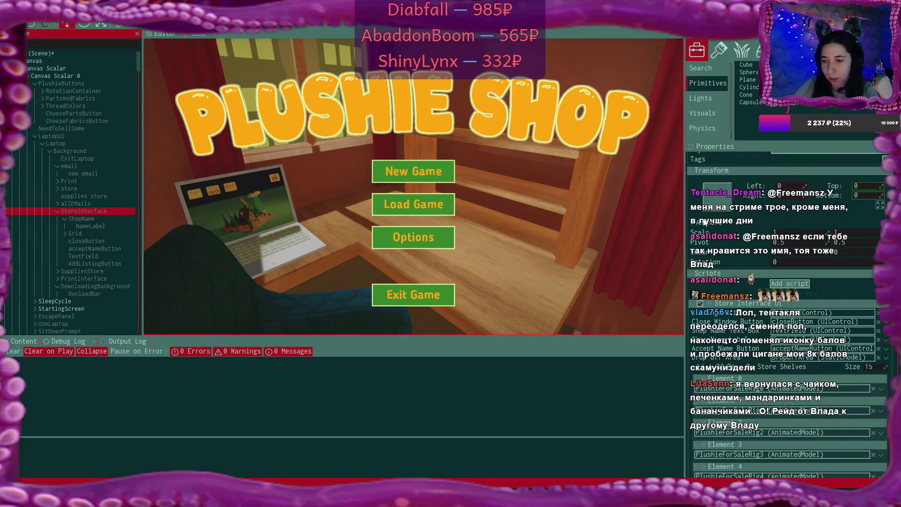
scroll(812, 216, down, 5)
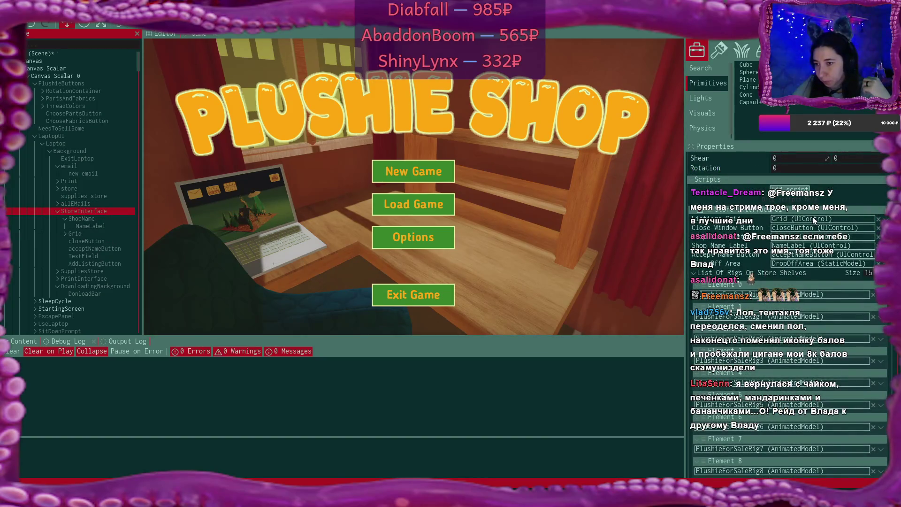
key(alt+Tab)
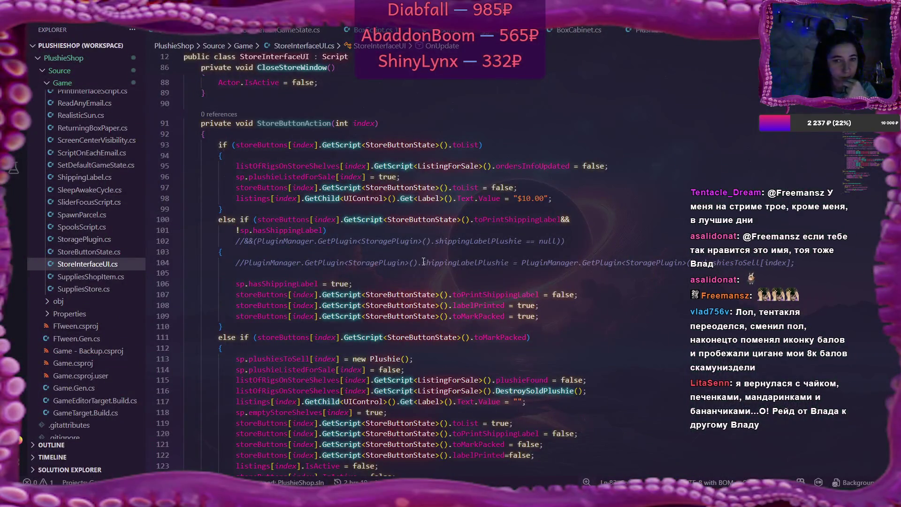
Scroll StoreInterfaceUI.cs up to OnEnable, where the shop-name text box and accept button activate
scroll(423, 262, up, 5)
scroll(421, 261, up, 5)
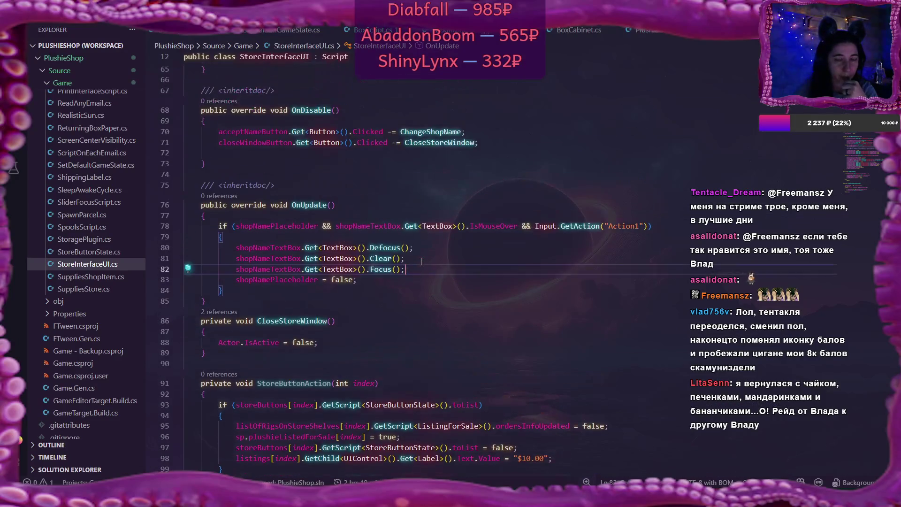
scroll(421, 261, up, 3)
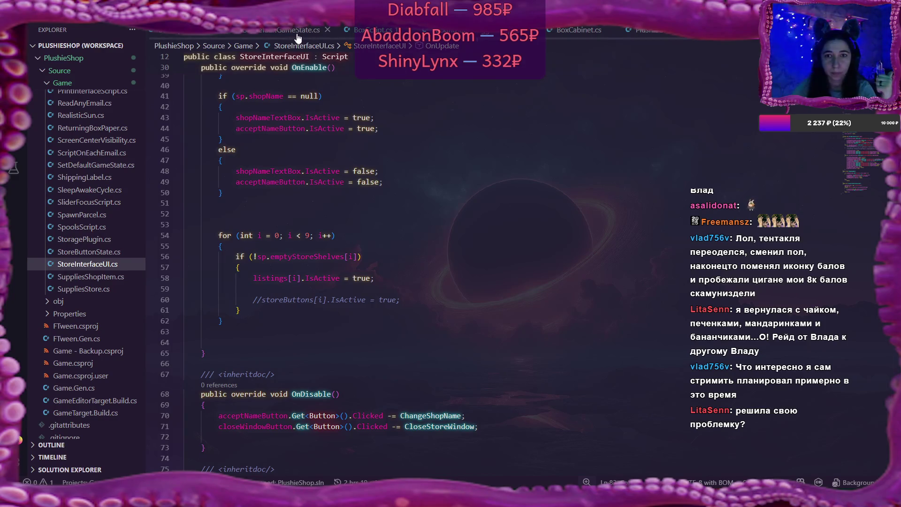
scroll(328, 36, down, 3)
scroll(336, 36, up, 5)
scroll(328, 33, down, 2)
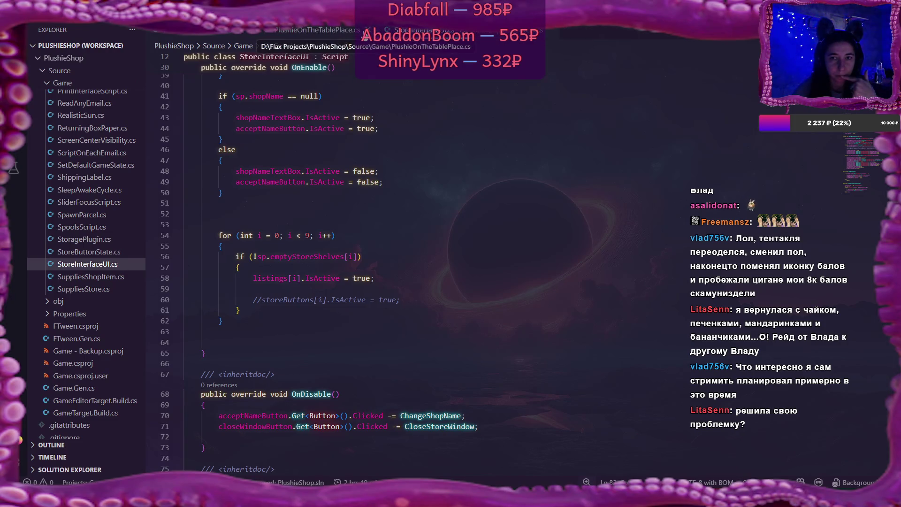
scroll(415, 36, down, 2)
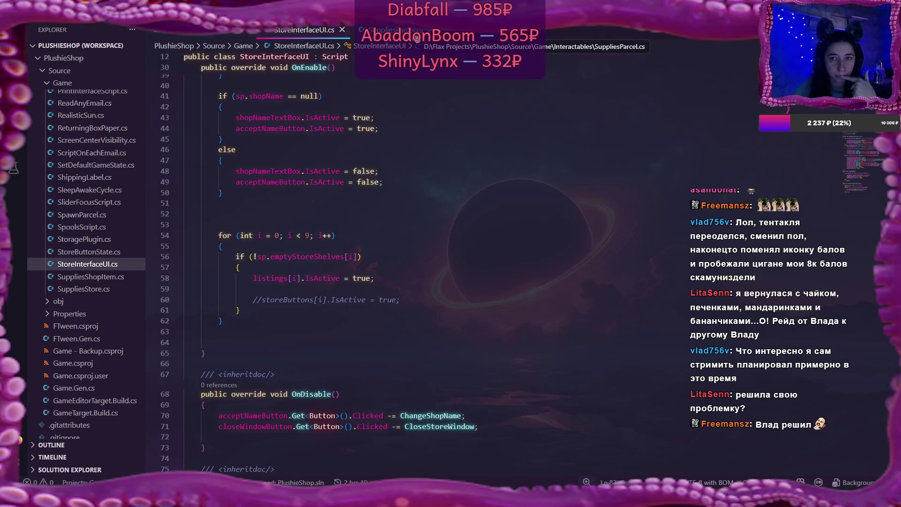
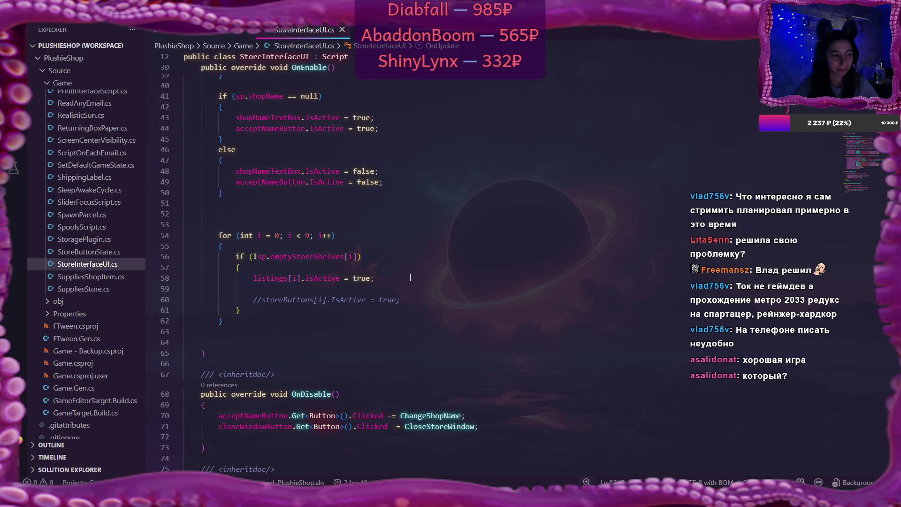
Place the caret after the listing activation line, then glance at SuppliesStore.cs and return to StoreInterfaceUI.cs
click(396, 280)
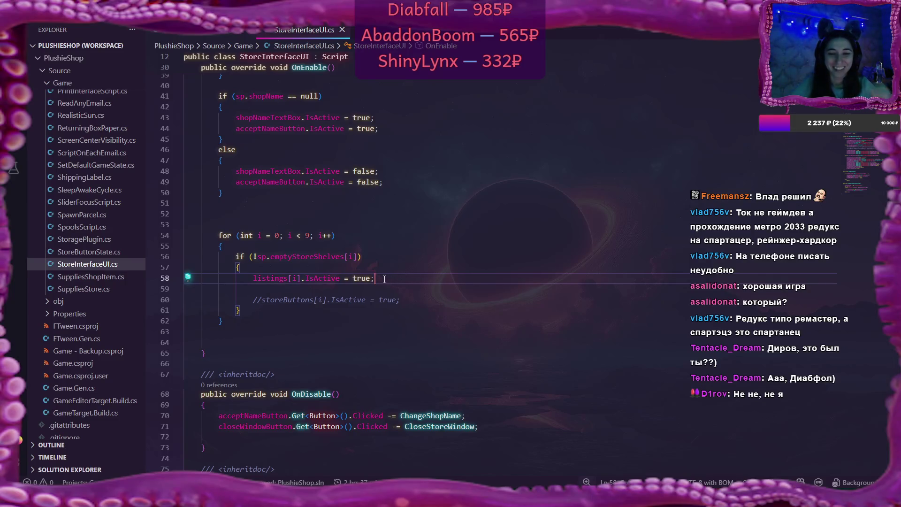
scroll(384, 279, up, 4)
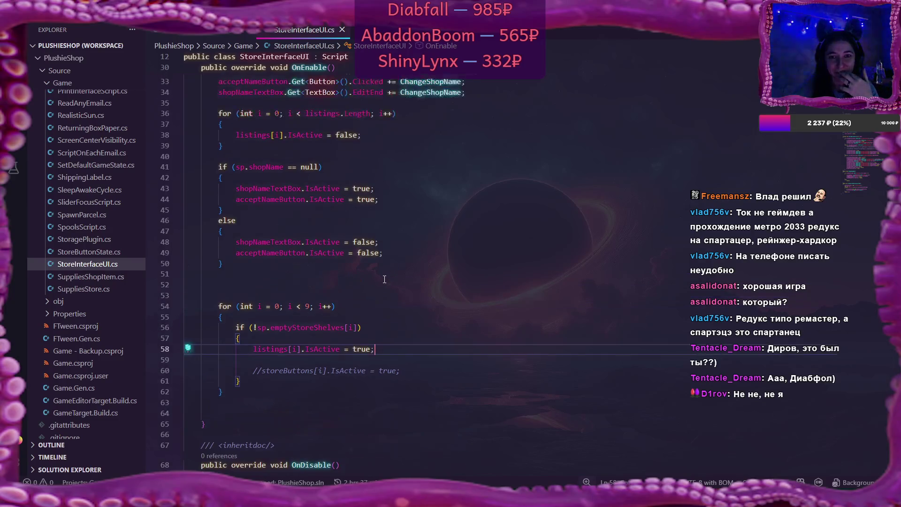
scroll(384, 279, up, 2)
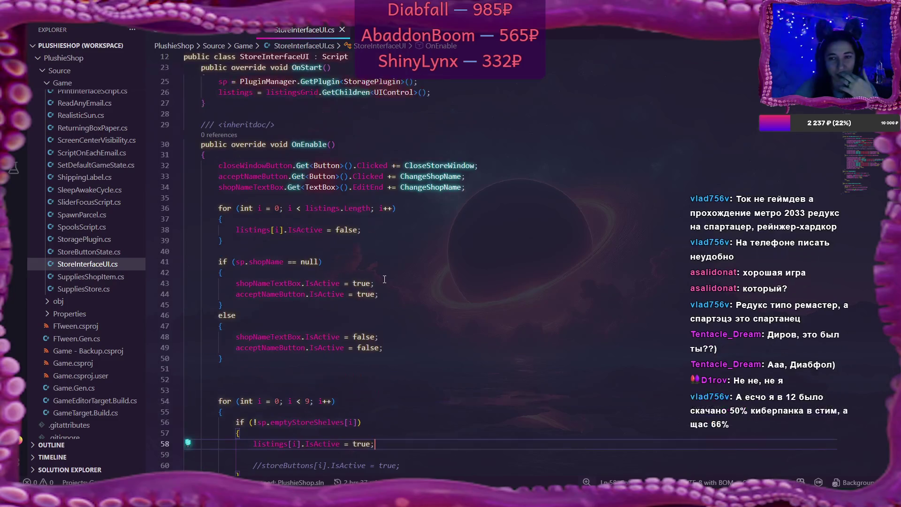
scroll(384, 279, up, 8)
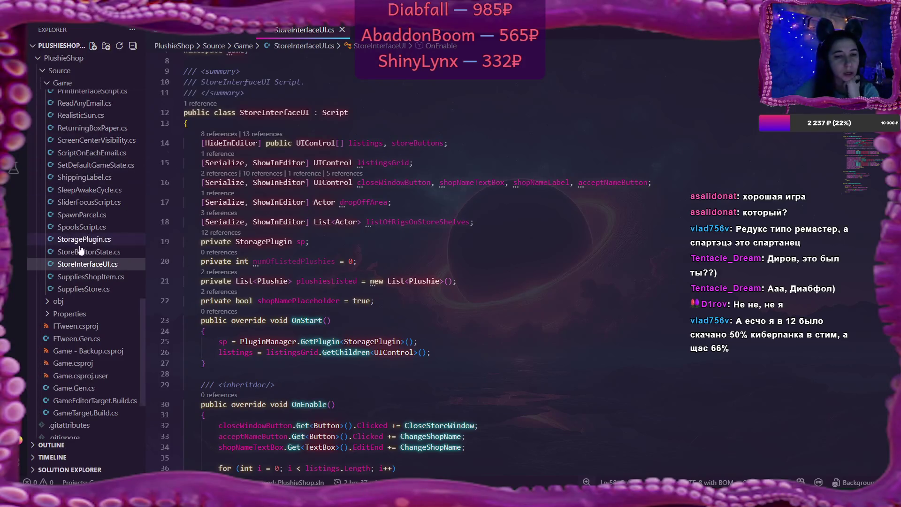
click(83, 289)
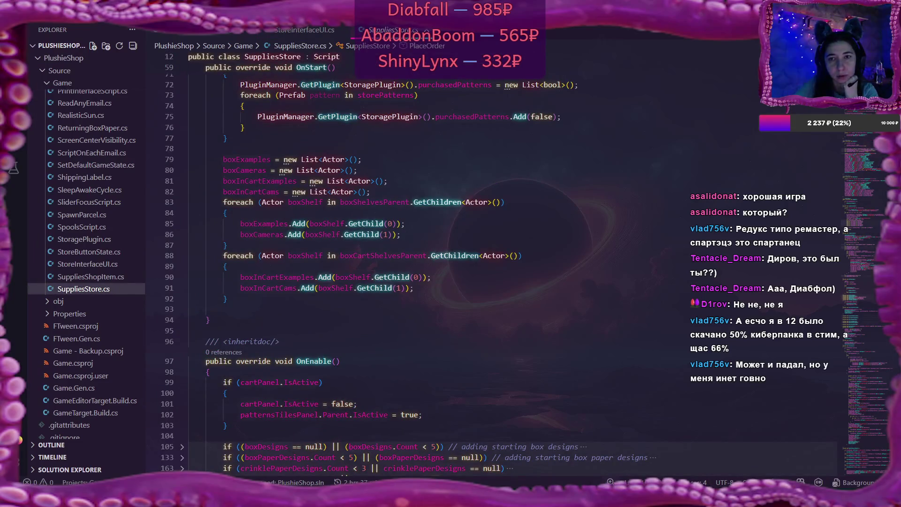
click(304, 30)
Open StoragePlugin.cs and scroll through its fields past the day setting
click(86, 240)
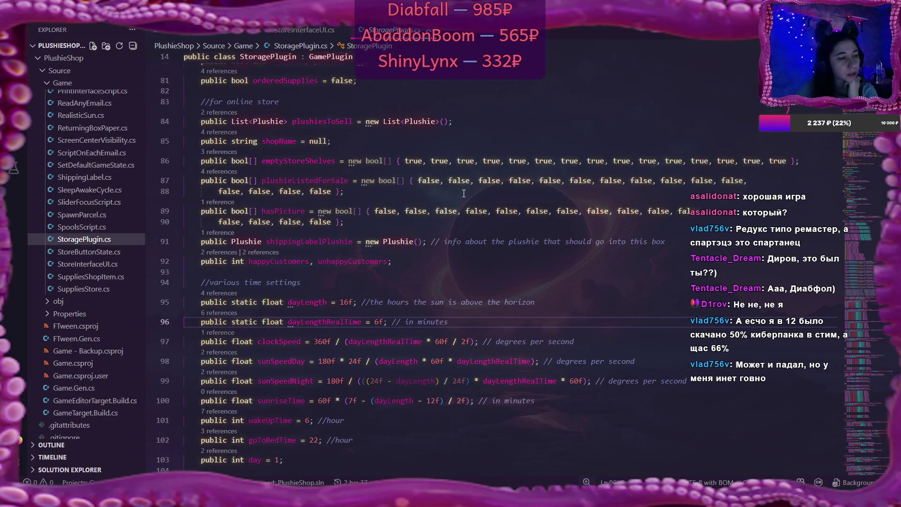
scroll(463, 193, down, 5)
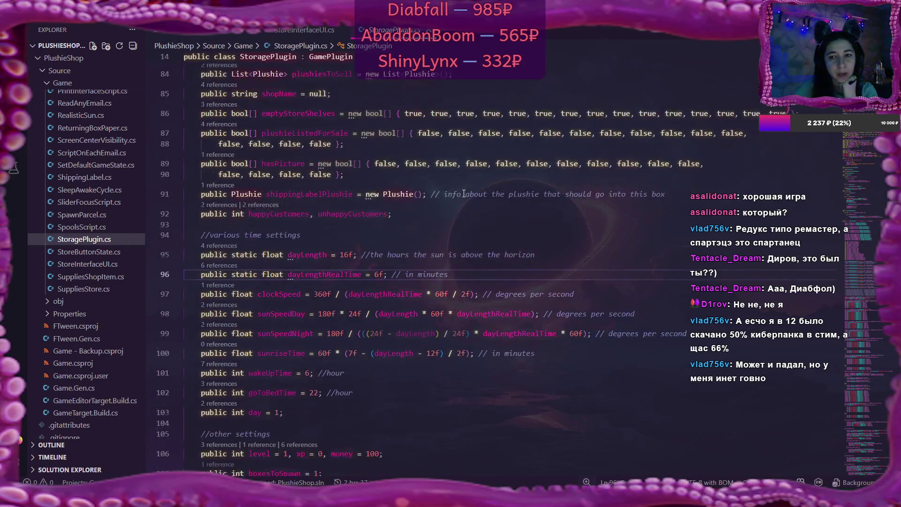
scroll(463, 193, down, 4)
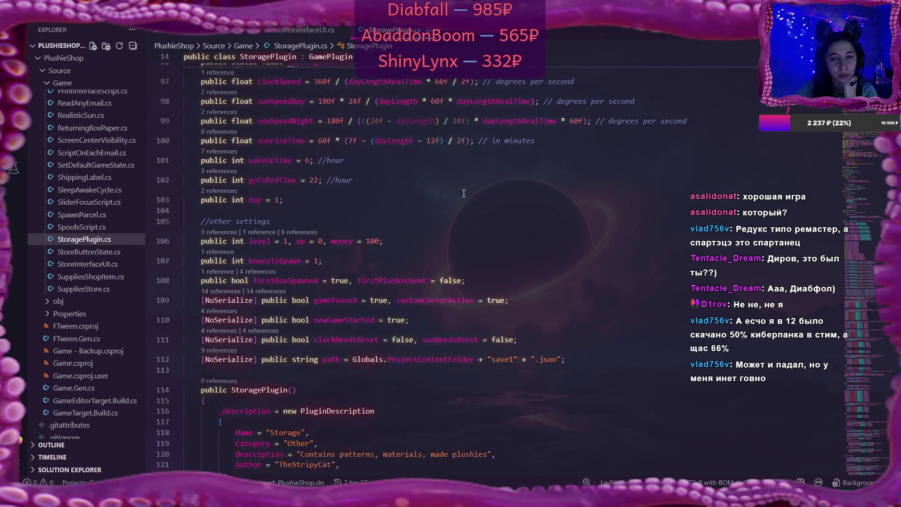
click(403, 201)
scroll(397, 201, down, 7)
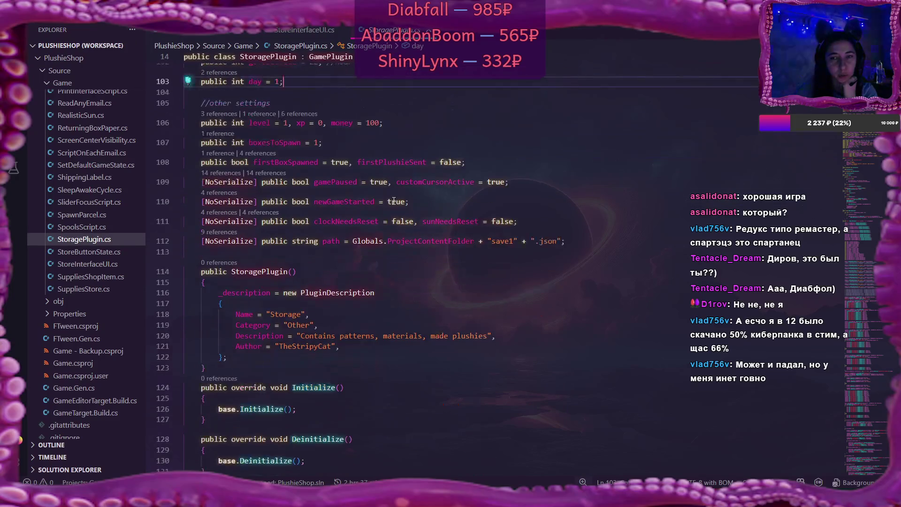
scroll(393, 200, down, 1)
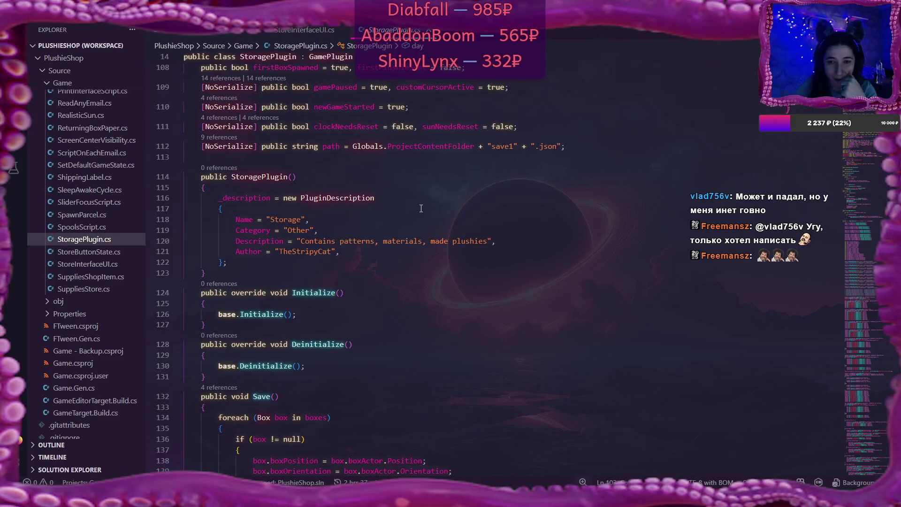
scroll(420, 208, down, 3)
scroll(415, 208, up, 8)
scroll(412, 208, up, 2)
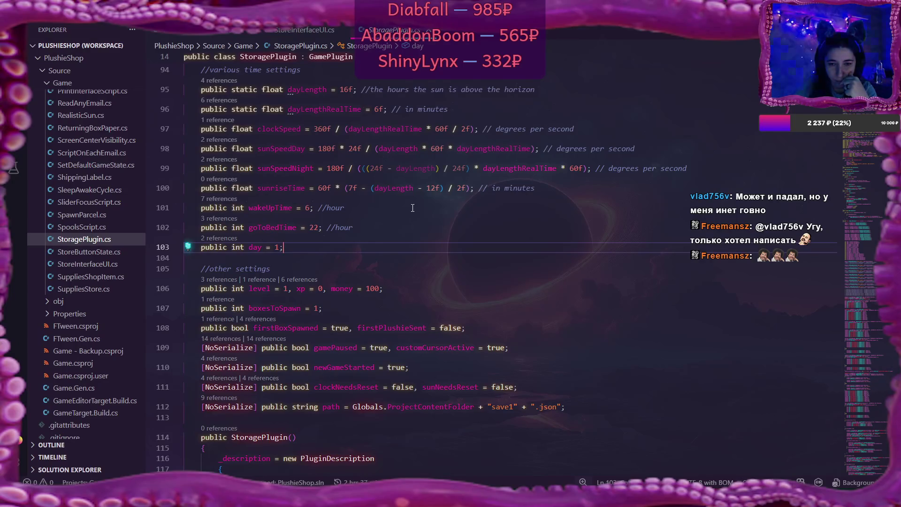
scroll(413, 208, up, 4)
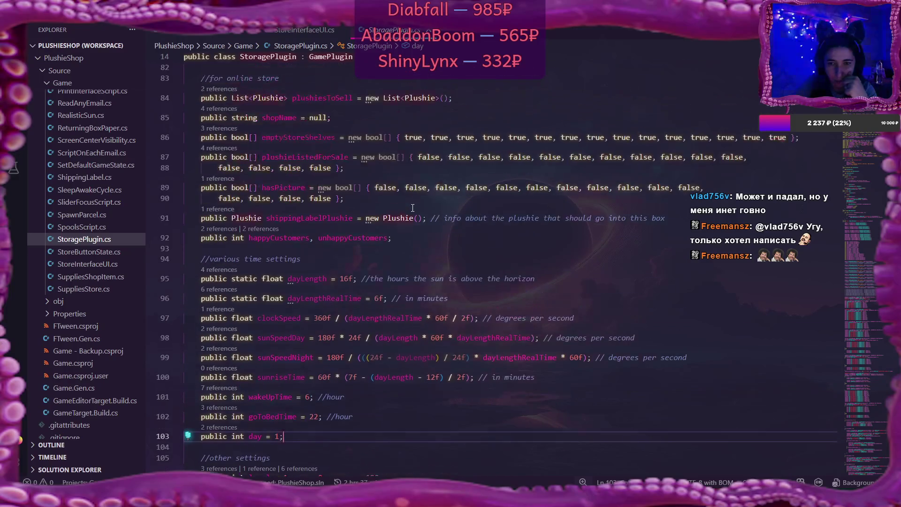
scroll(412, 211, up, 1)
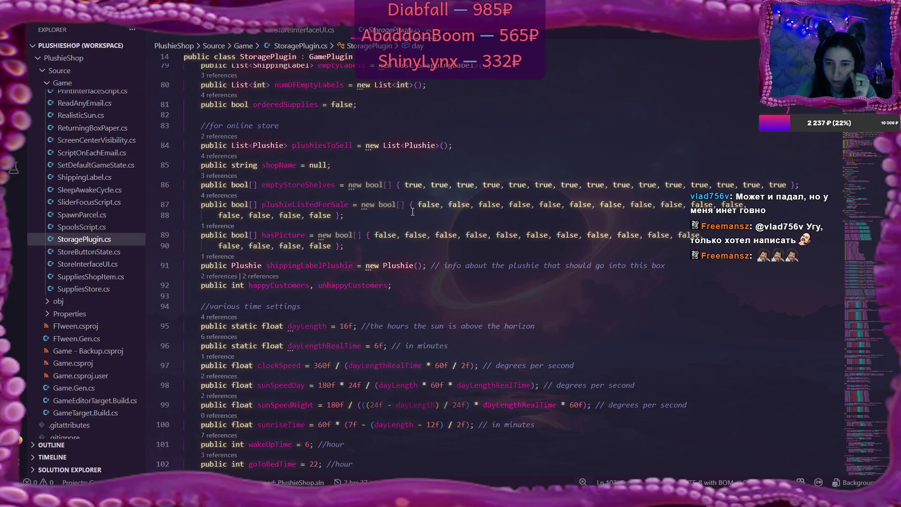
scroll(413, 211, up, 1)
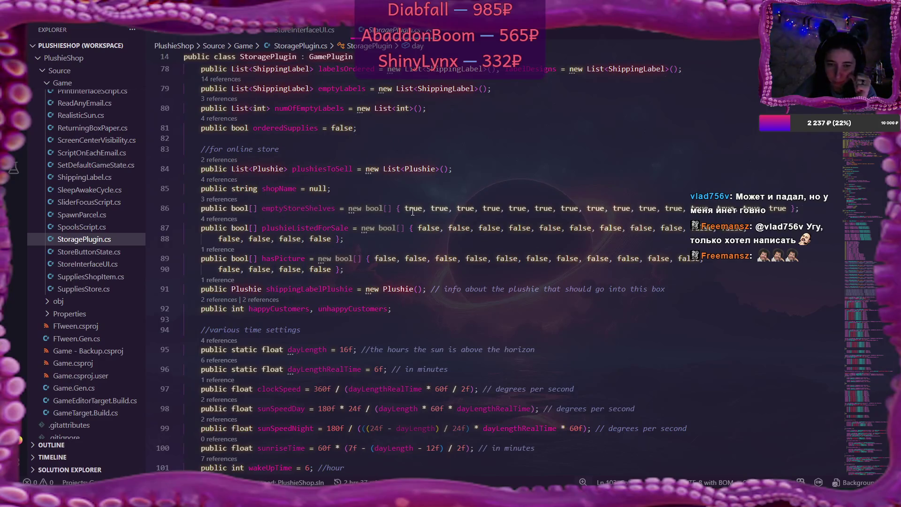
scroll(412, 211, up, 2)
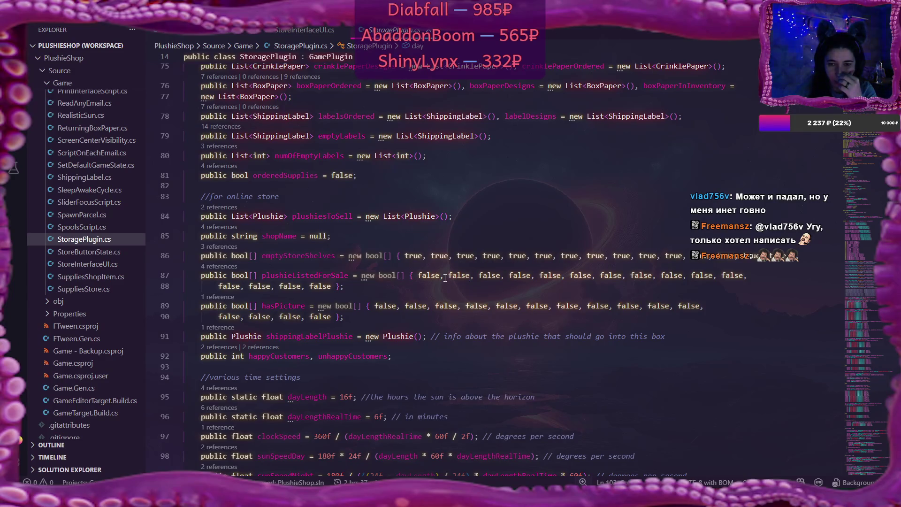
double_click(328, 336)
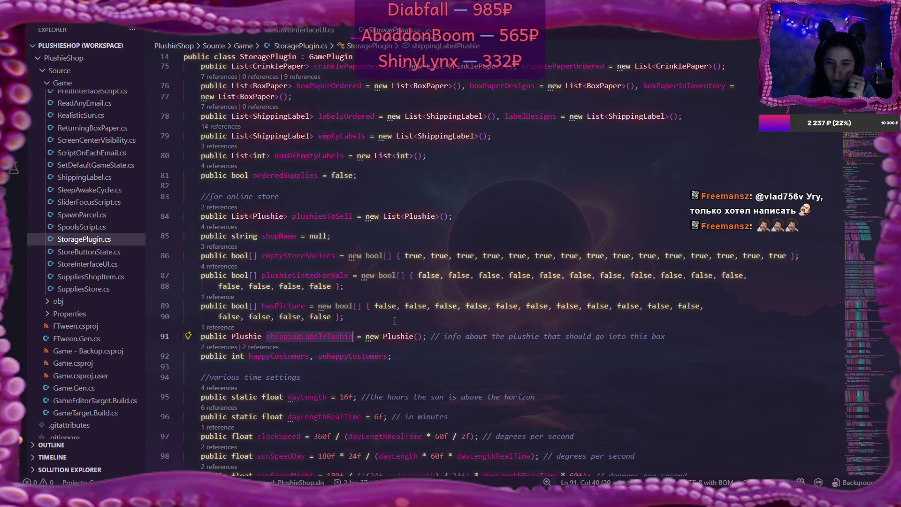
scroll(395, 321, up, 1)
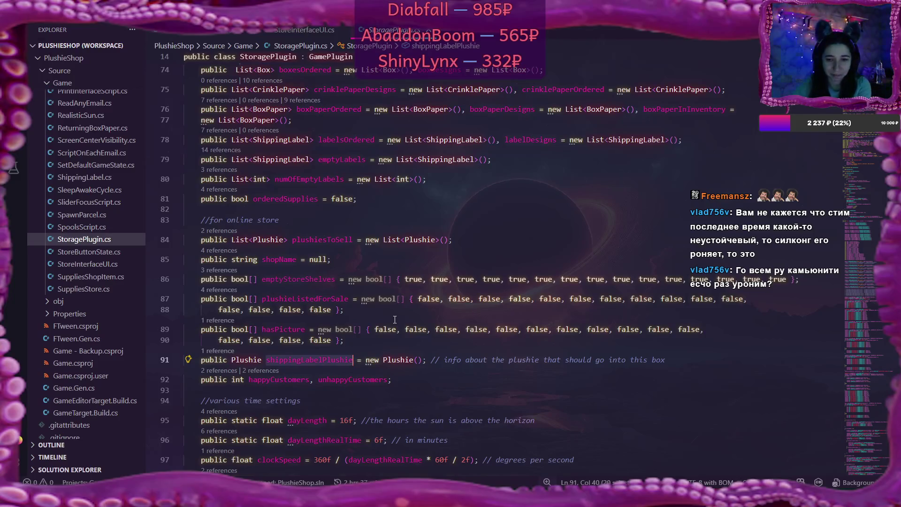
mouse_move(411, 328)
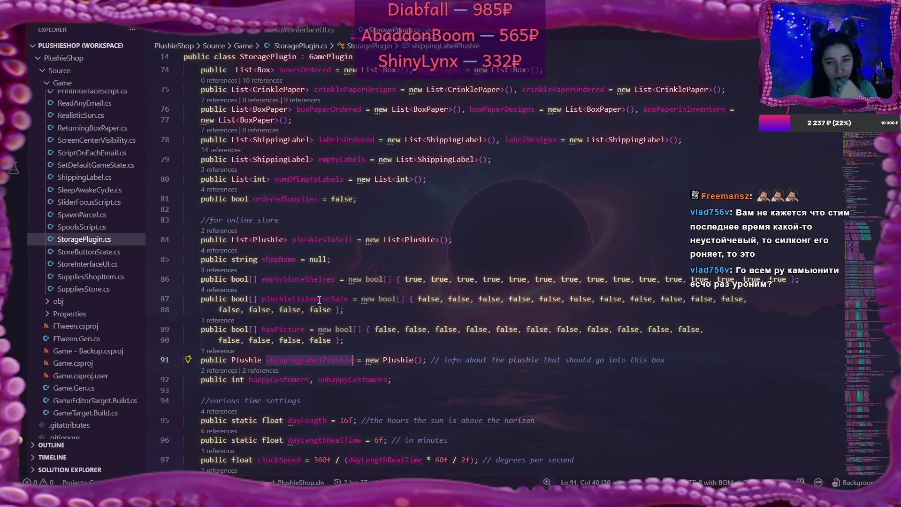
mouse_move(319, 300)
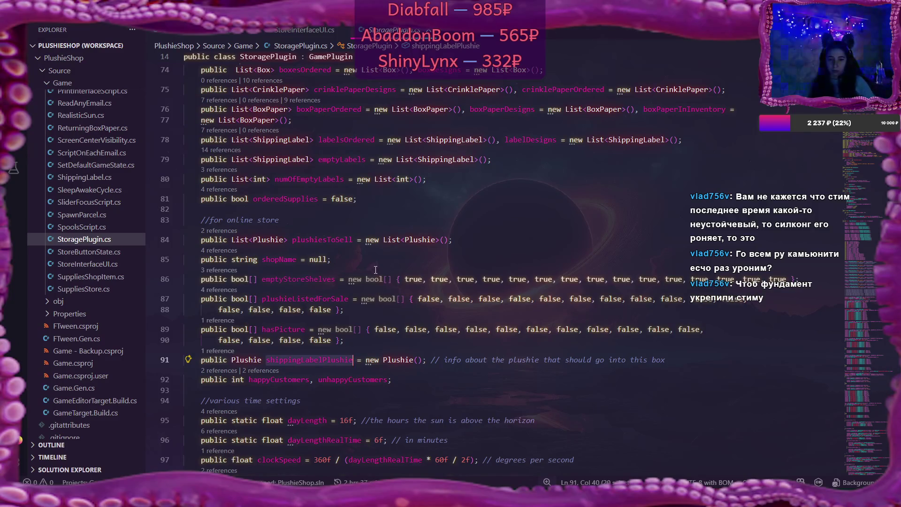
mouse_move(379, 280)
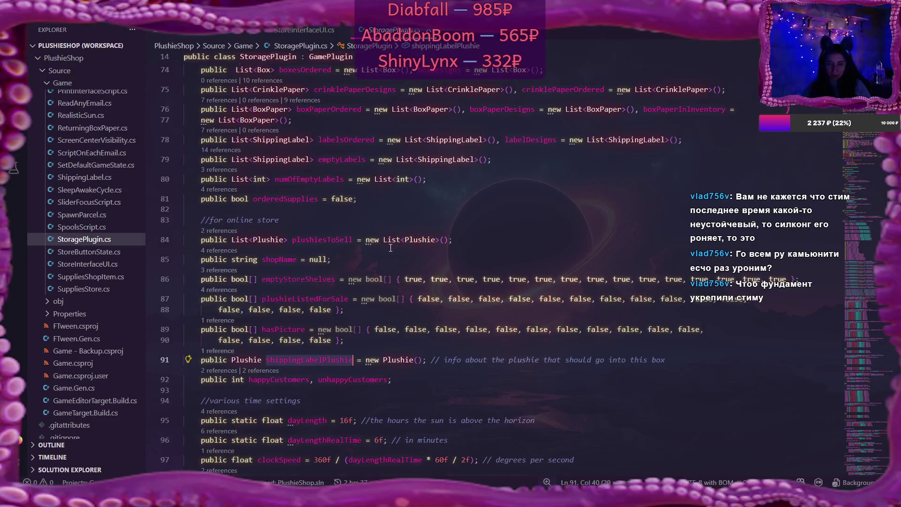
click(309, 279)
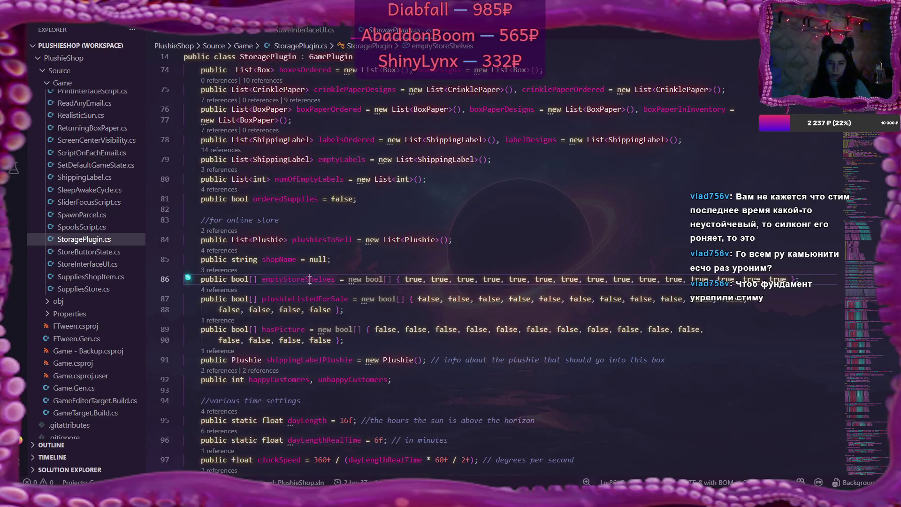
Select the plushiesToSell field name and look over StoragePlugin.cs's field declarations
scroll(309, 280, up, 2)
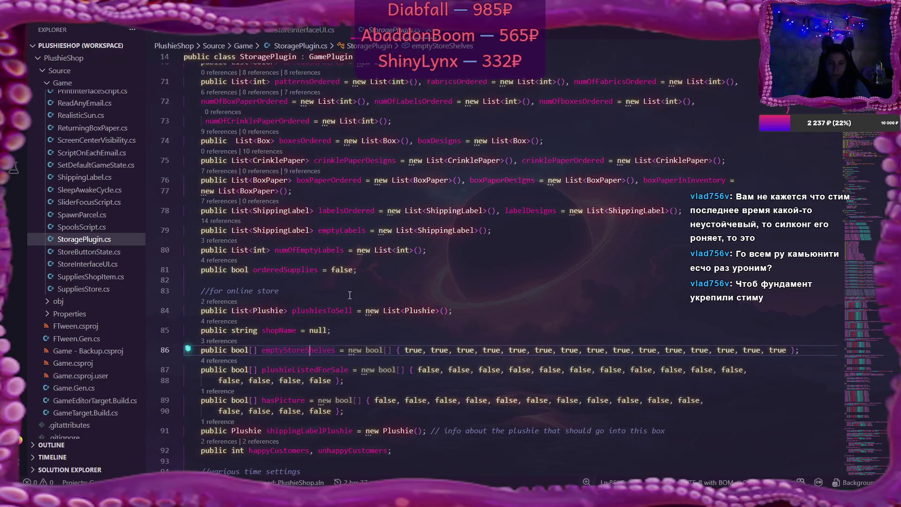
double_click(337, 310)
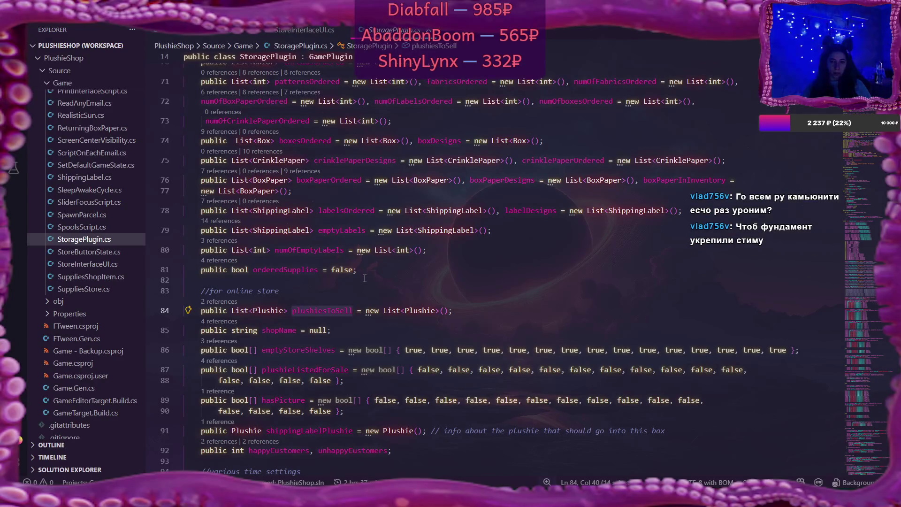
scroll(364, 278, up, 3)
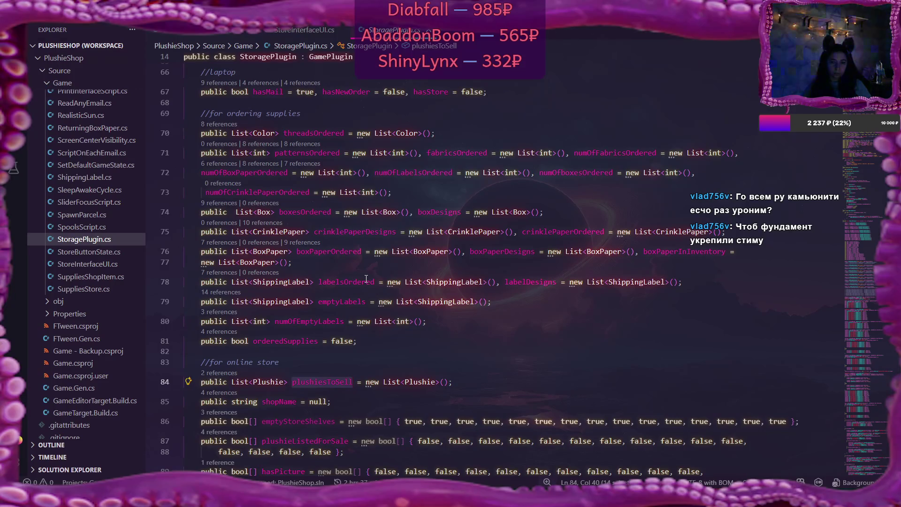
scroll(366, 279, down, 2)
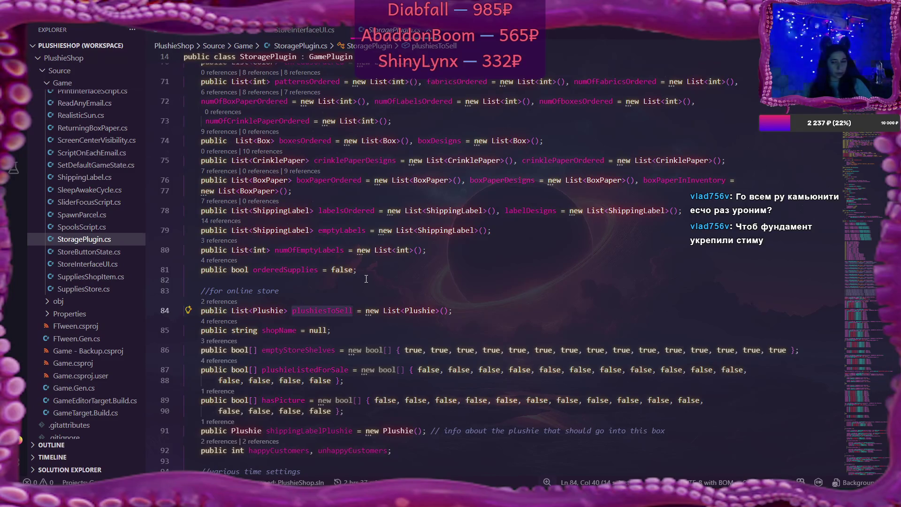
scroll(366, 279, up, 2)
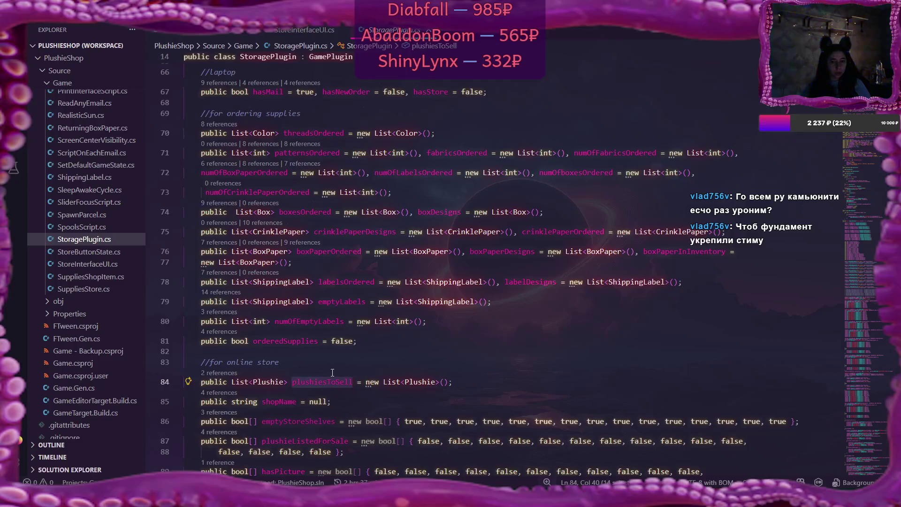
mouse_move(334, 378)
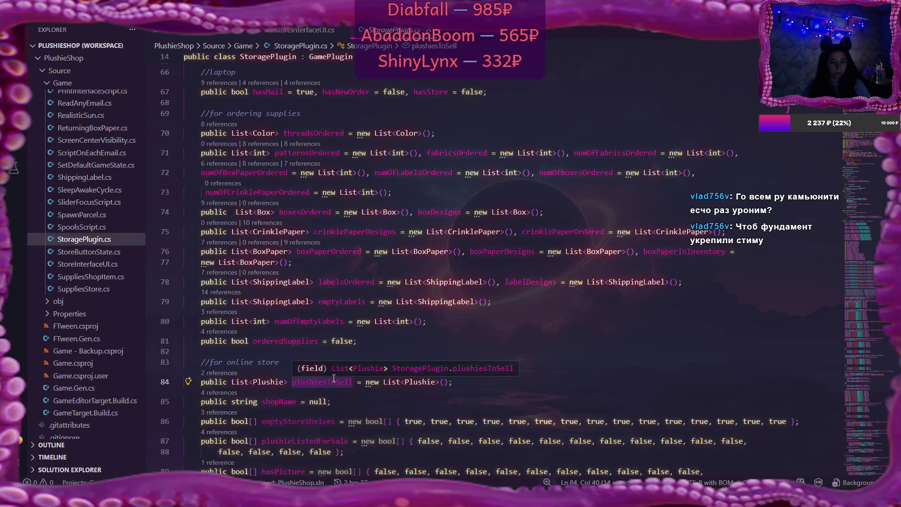
scroll(560, 373, up, 1)
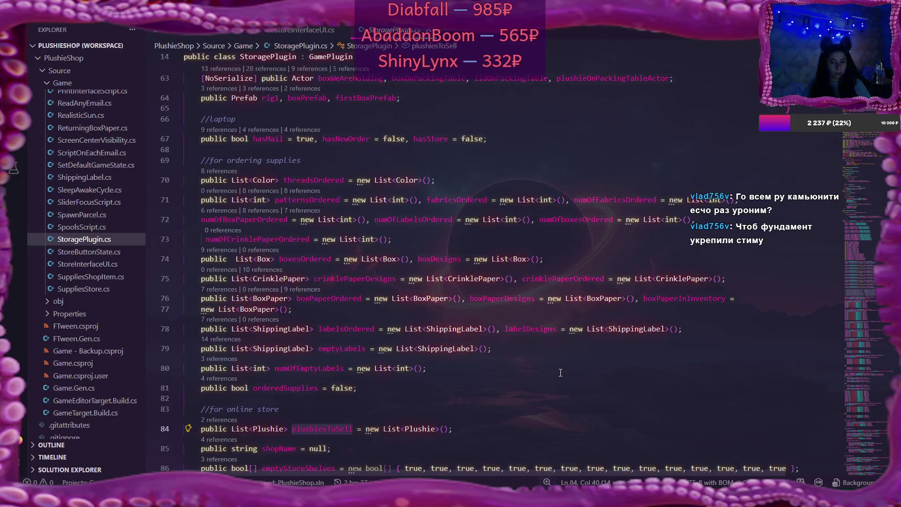
scroll(560, 372, down, 1)
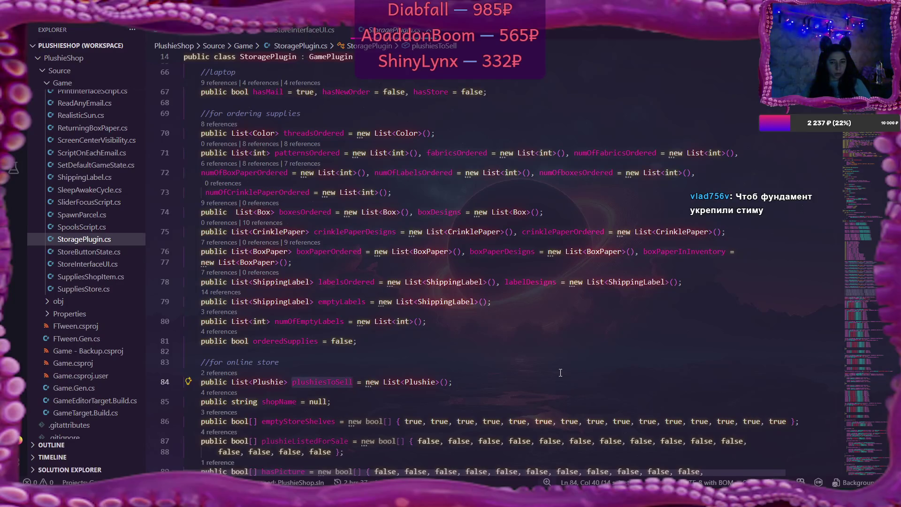
scroll(379, 365, down, 3)
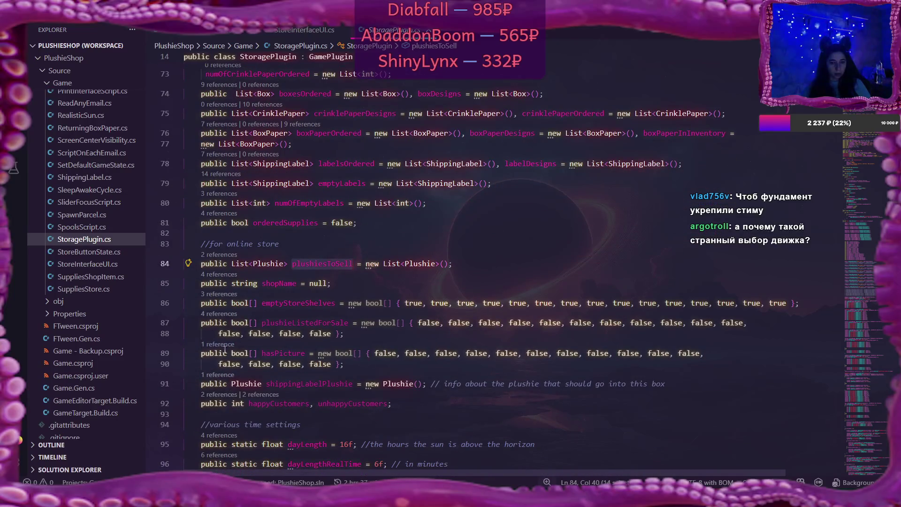
Delete the hasPicture array declaration, then switch to SetDefaultGameState.cs
drag(201, 351, 355, 363)
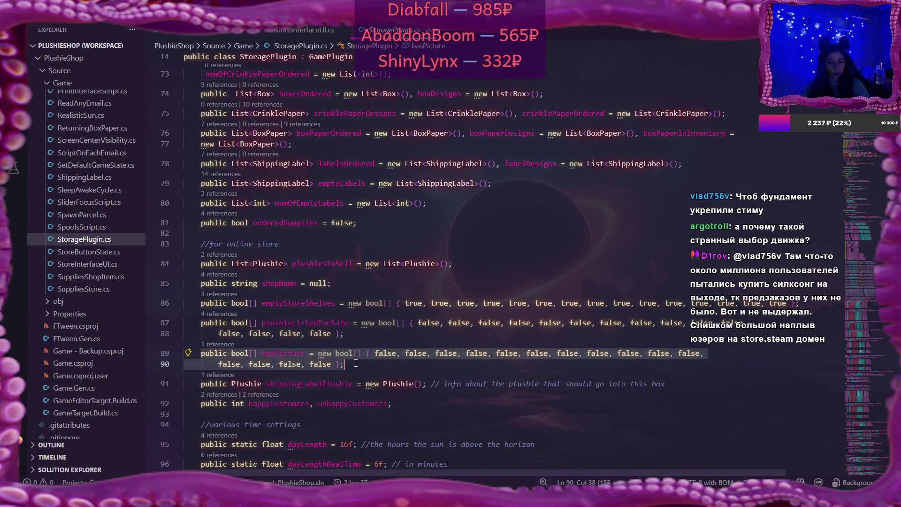
key(BackSpace)
key(BackSpace)
key(BackSpace)
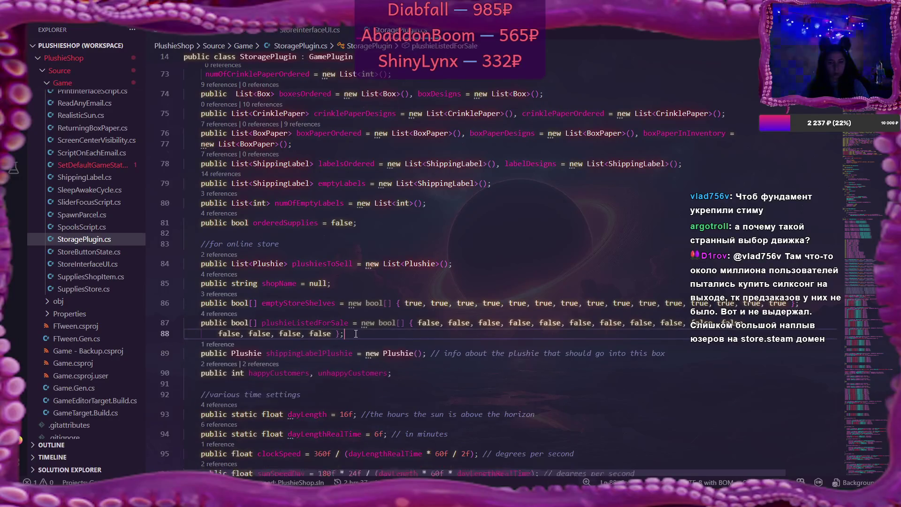
click(94, 165)
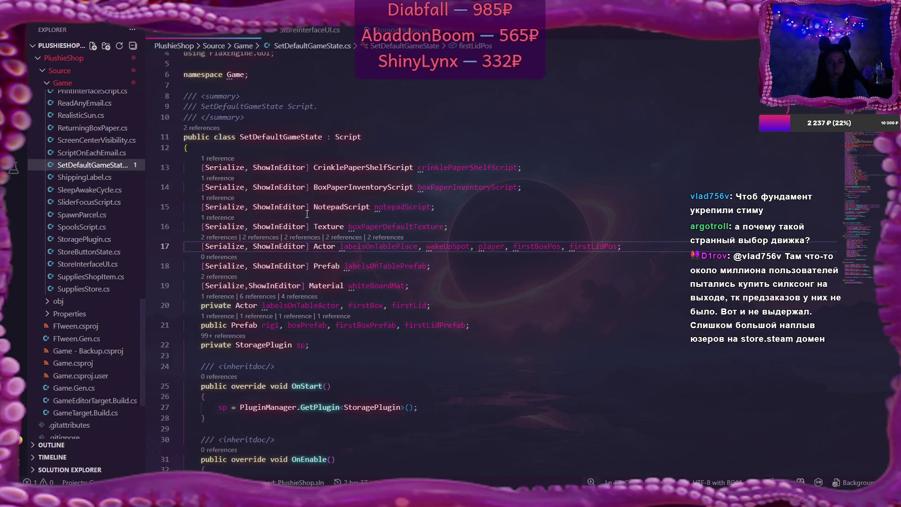
Remove the sp.hasPicture reset lines from SetDefaultValues and return to StoragePlugin.cs
scroll(323, 228, down, 20)
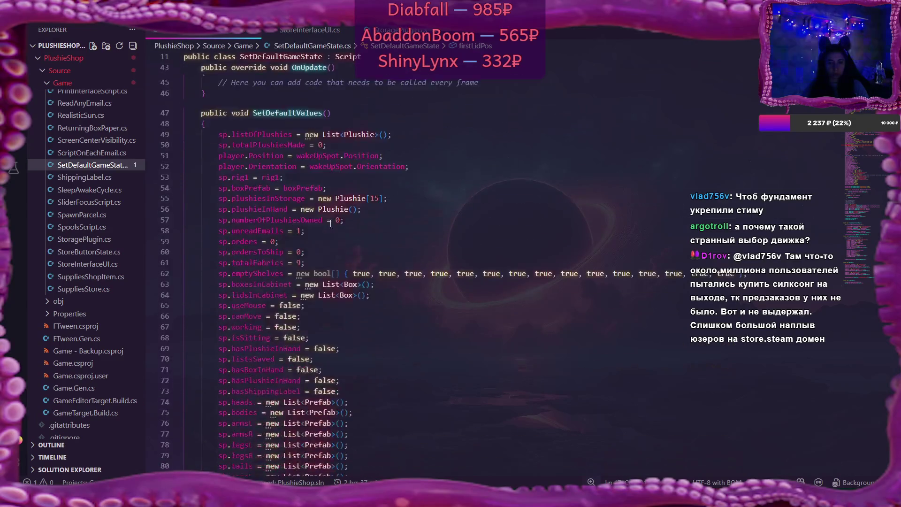
scroll(331, 223, down, 9)
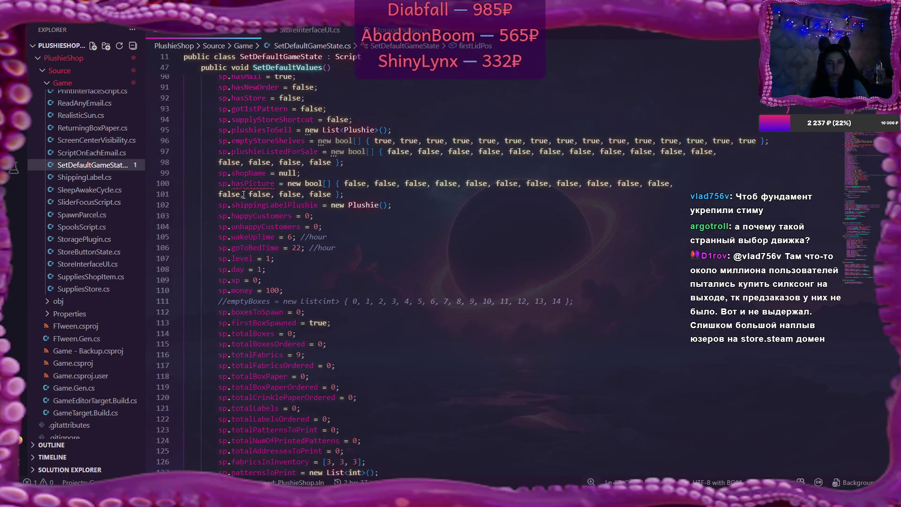
mouse_move(218, 183)
mouse_down()
mouse_move(697, 183)
mouse_move(582, 194)
mouse_up()
key(BackSpace)
key(BackSpace)
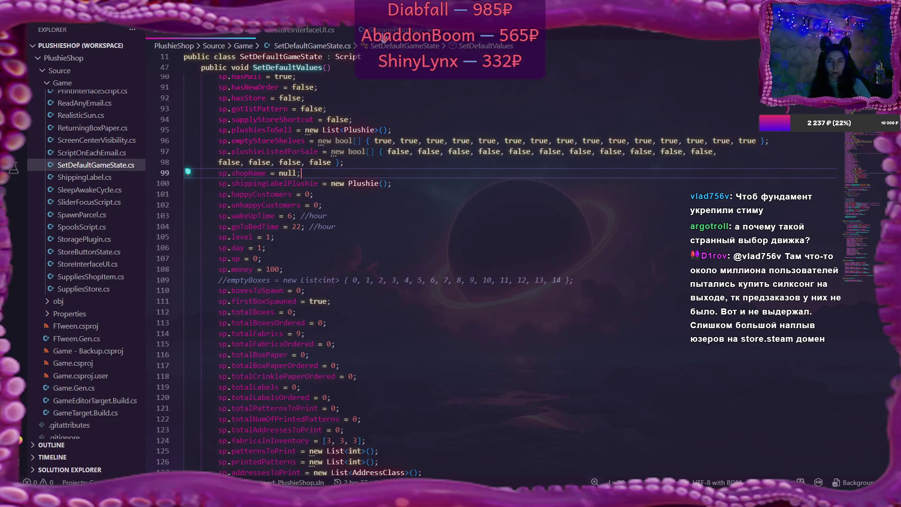
click(384, 30)
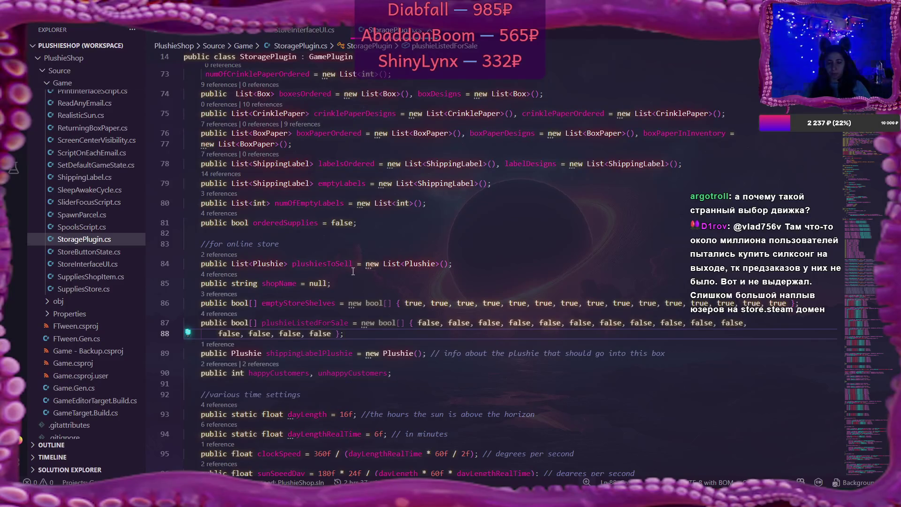
mouse_move(351, 265)
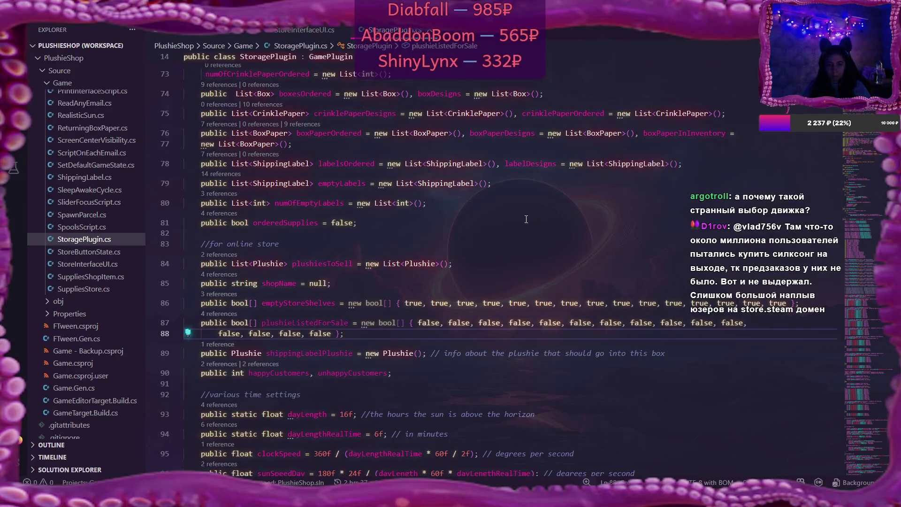
mouse_move(424, 303)
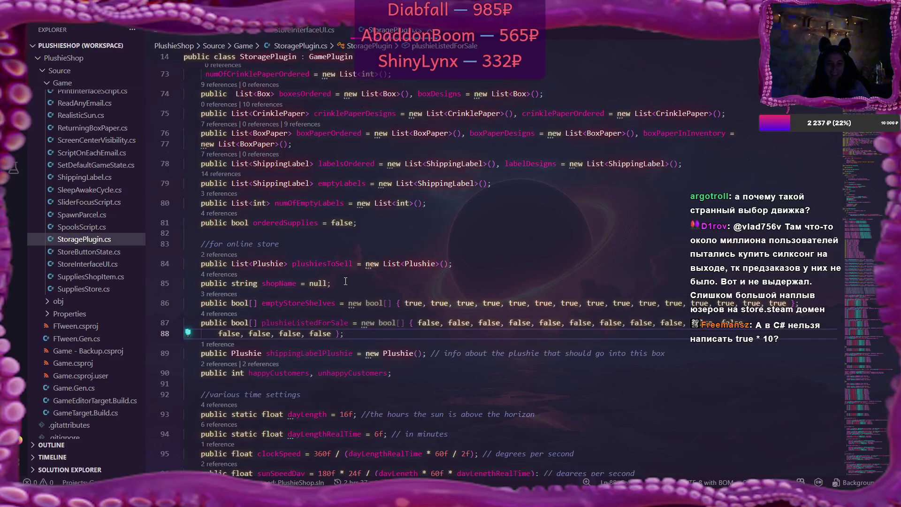
scroll(345, 281, up, 1)
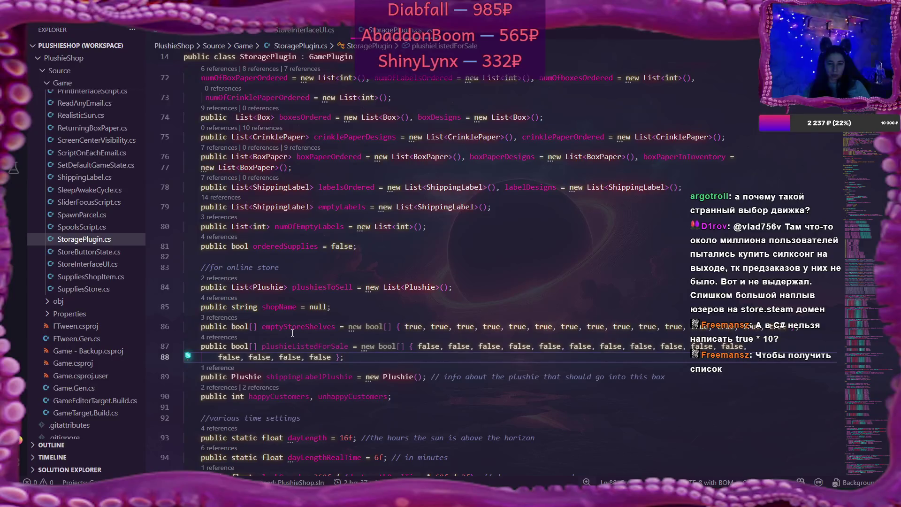
mouse_move(379, 325)
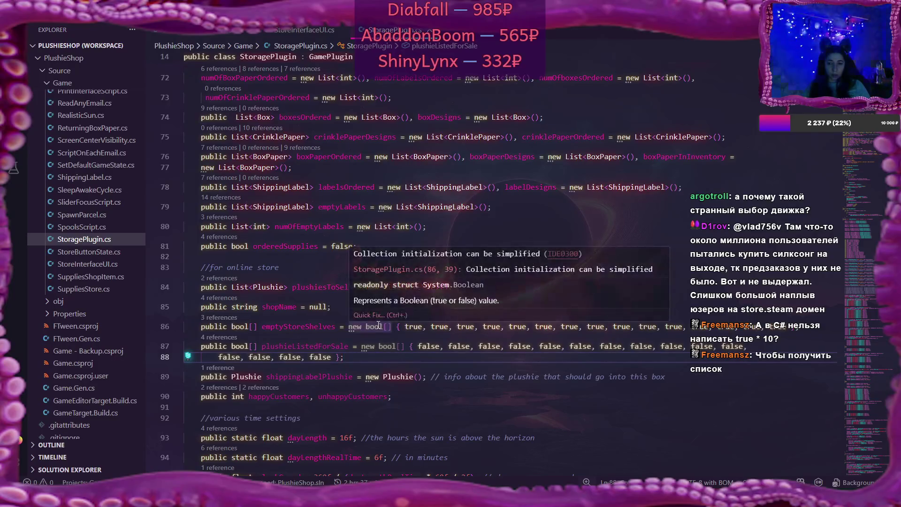
click(416, 307)
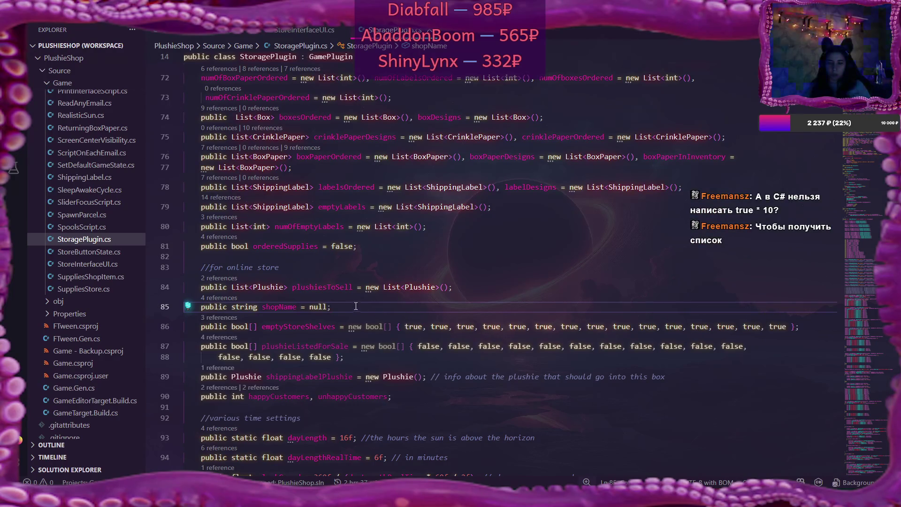
scroll(469, 347, up, 2)
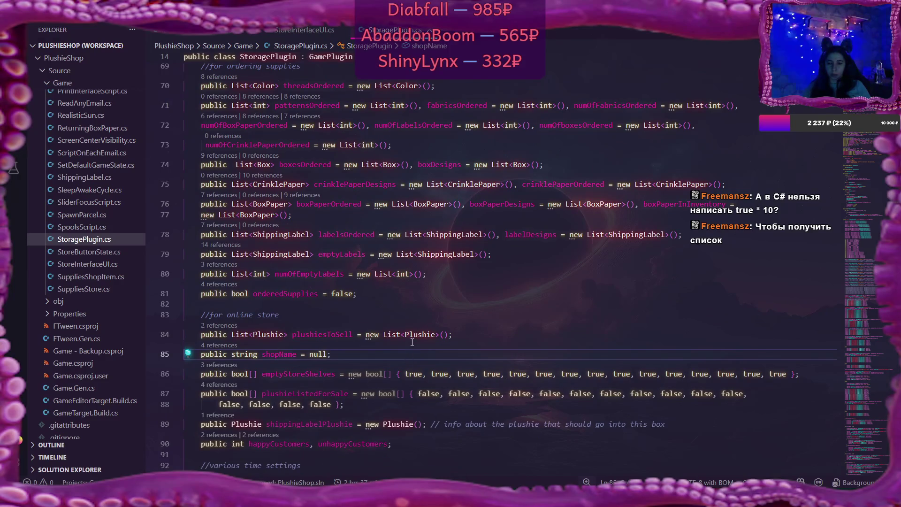
click(336, 333)
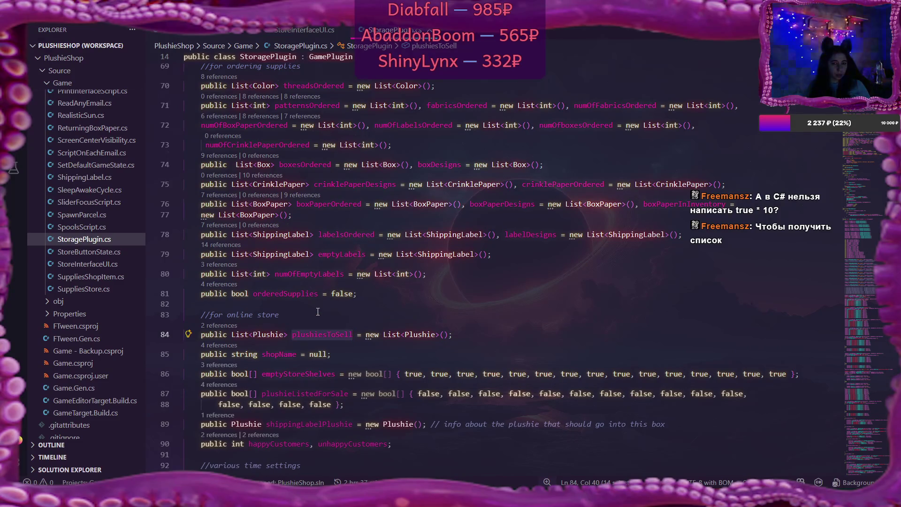
scroll(317, 311, up, 6)
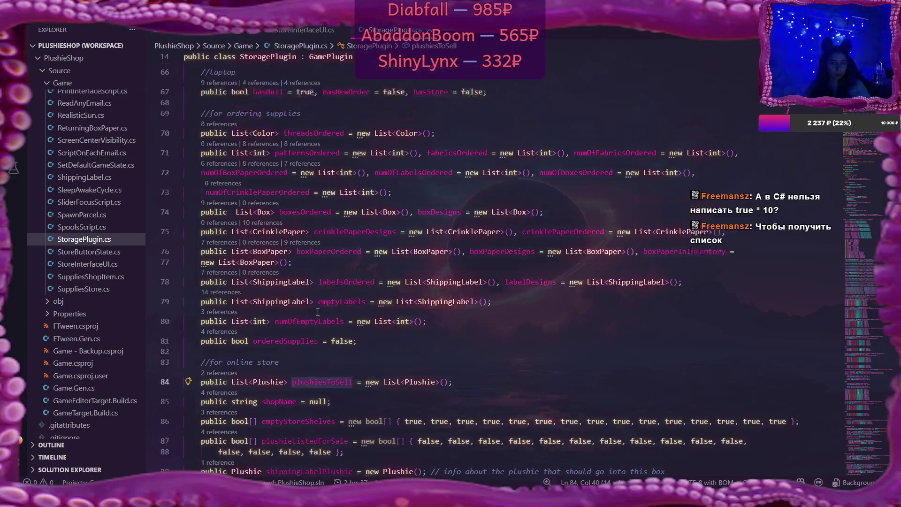
scroll(318, 311, up, 2)
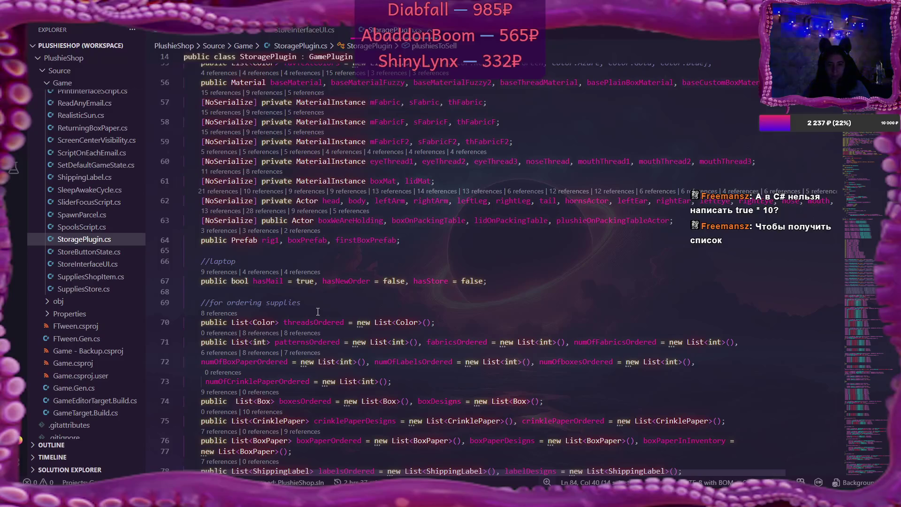
scroll(318, 312, up, 10)
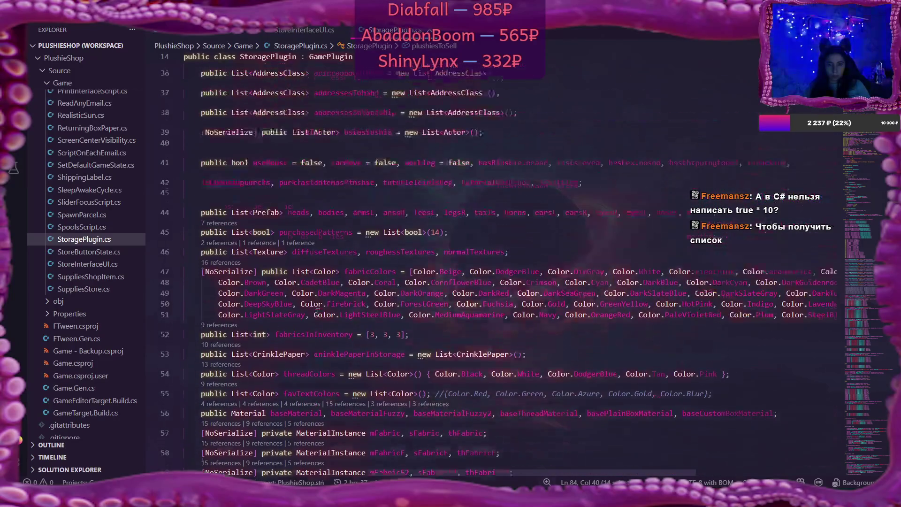
scroll(318, 312, up, 15)
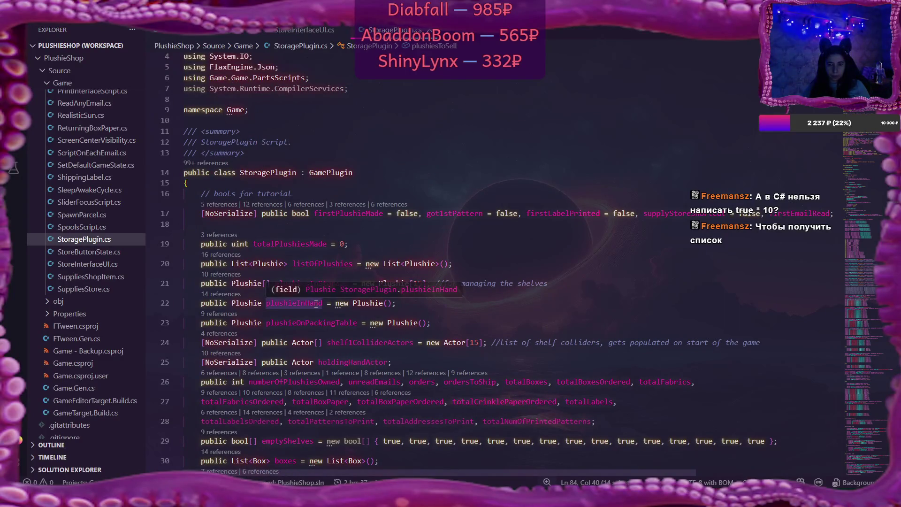
scroll(315, 303, down, 3)
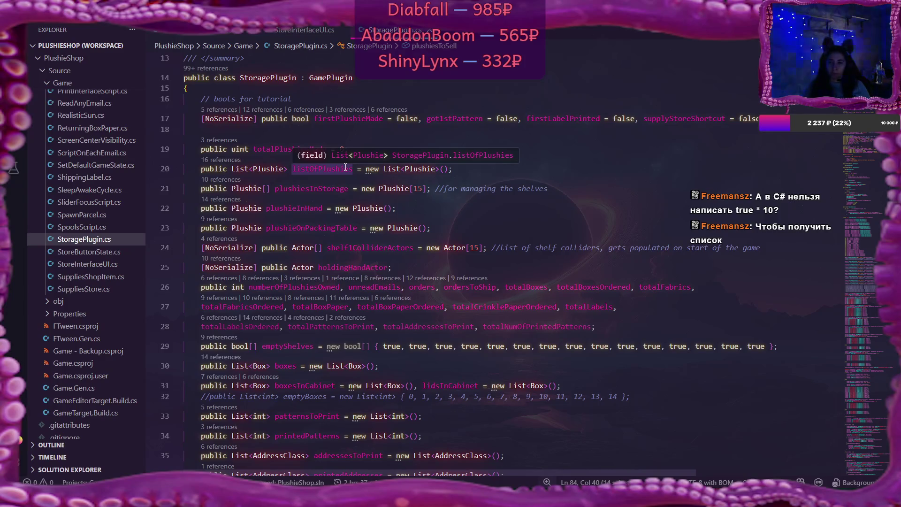
click(344, 169)
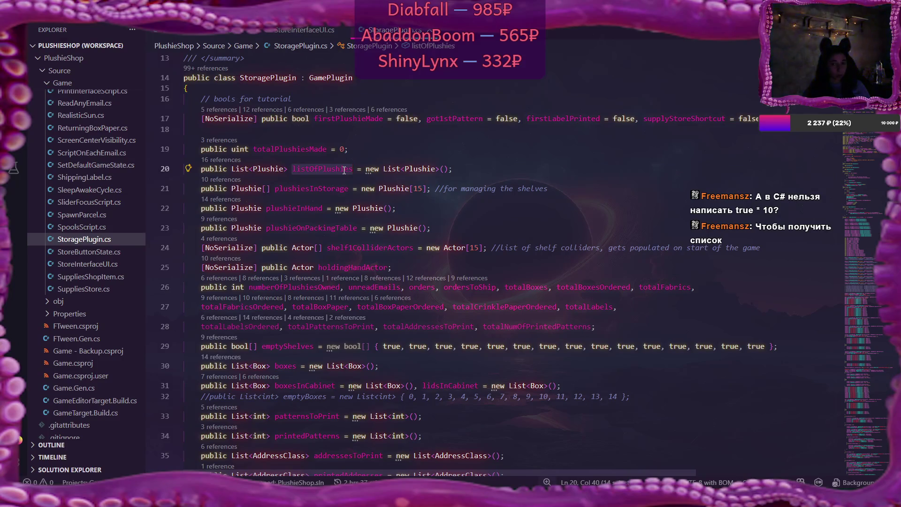
scroll(68, 107, up, 2)
scroll(67, 107, up, 15)
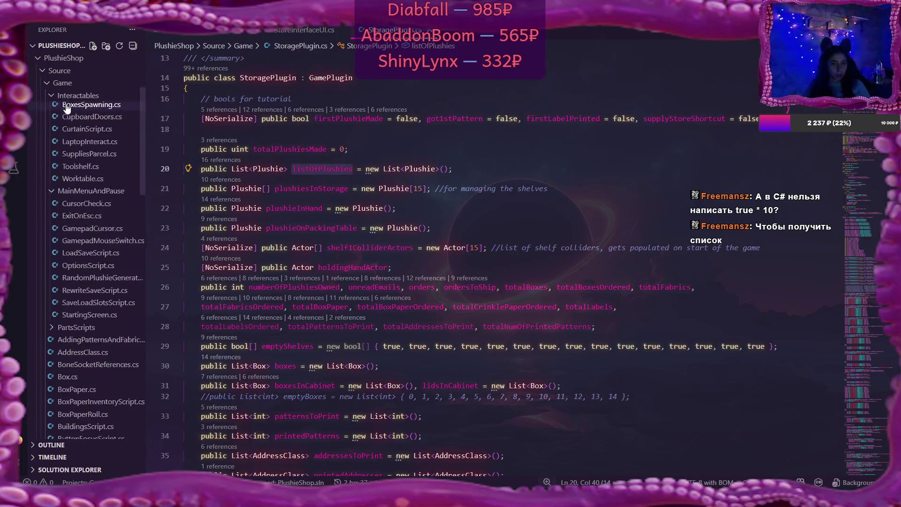
scroll(67, 107, up, 5)
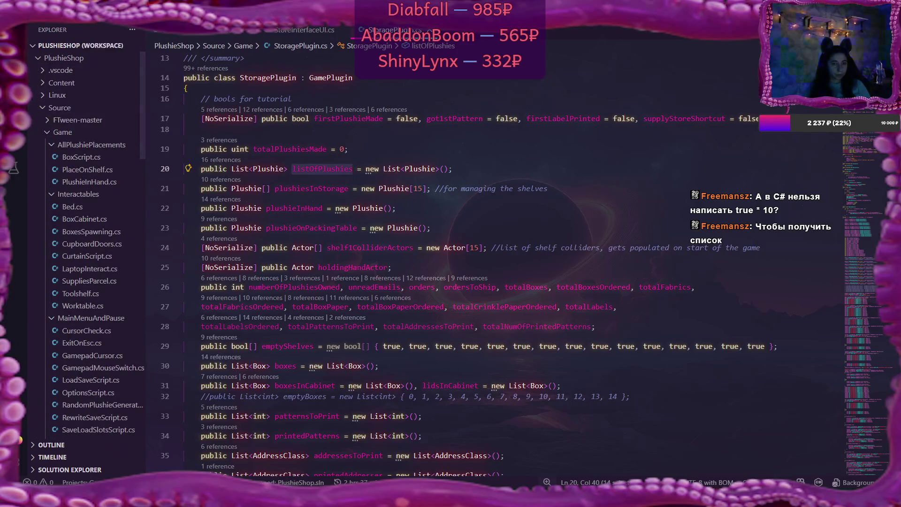
Search the project for listOfPlushies and review both matches in PackingTableScript.cs
key(ctrl+shift+f)
text(listOfPlushies)
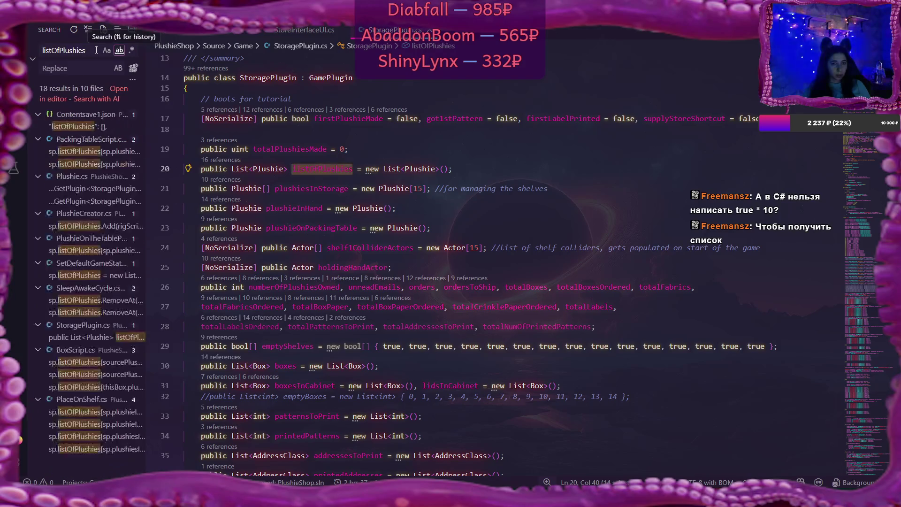
click(93, 152)
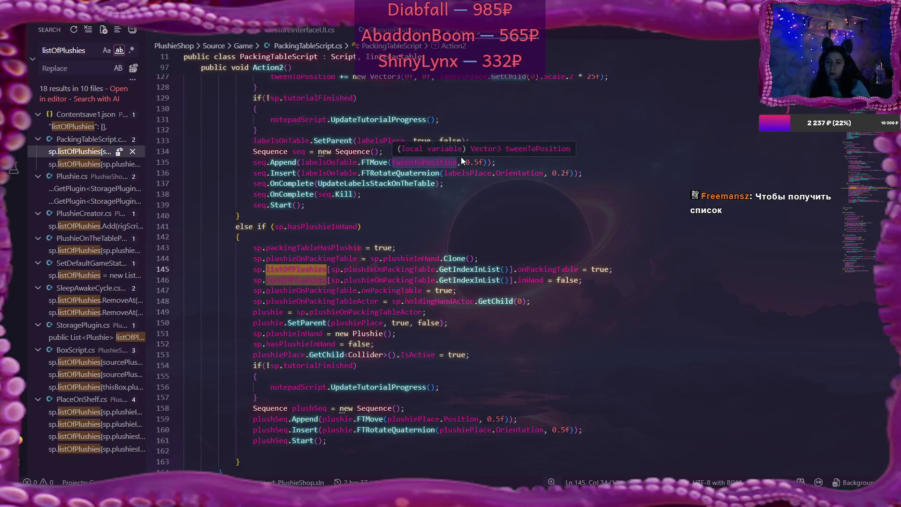
scroll(438, 153, down, 2)
scroll(408, 221, up, 3)
scroll(408, 221, up, 9)
scroll(408, 221, down, 10)
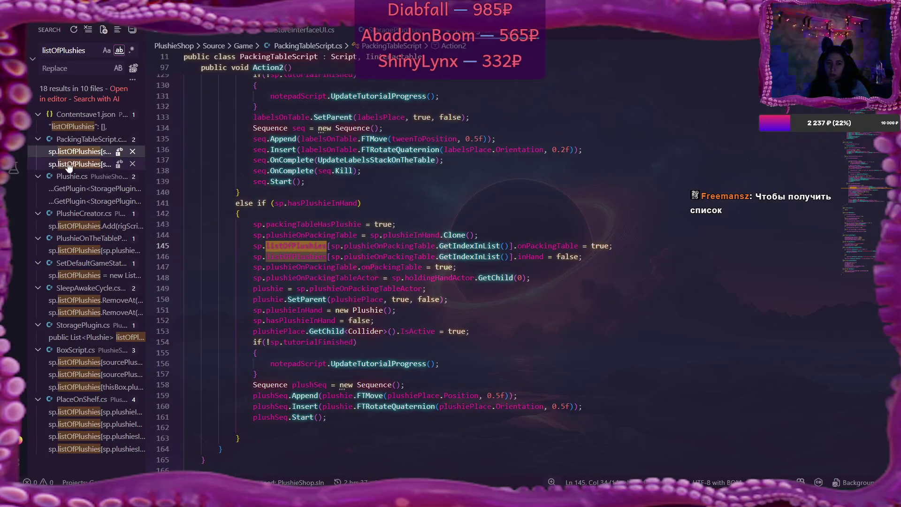
click(69, 164)
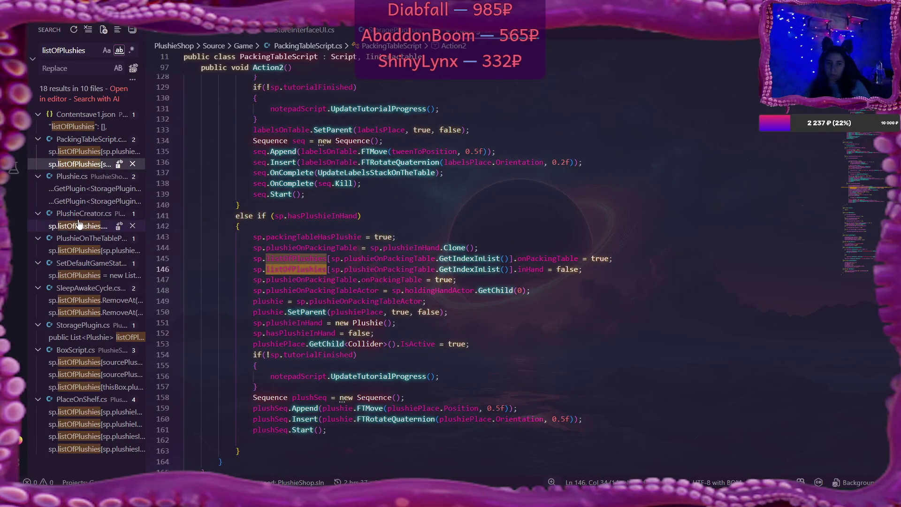
Review both listOfPlushies matches in Plushie.cs, then open CreatePlushie in PlushieCreator.cs
click(82, 192)
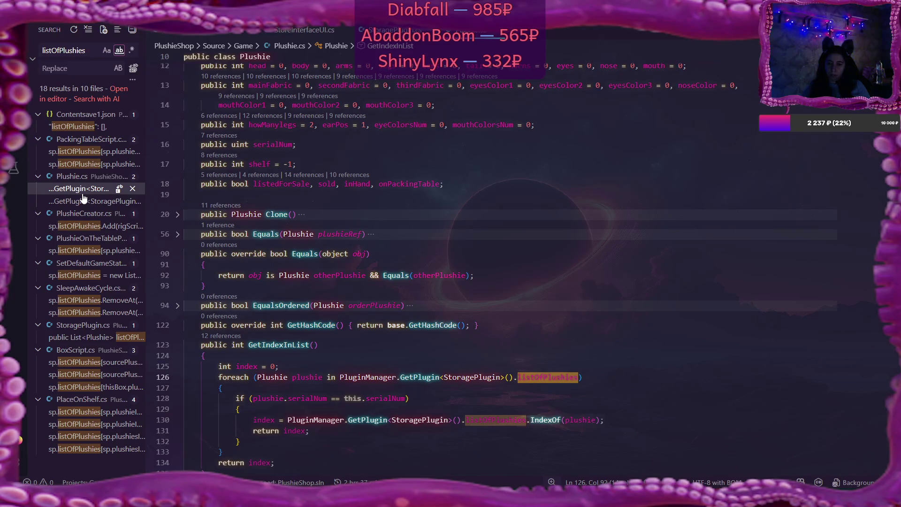
scroll(303, 193, down, 3)
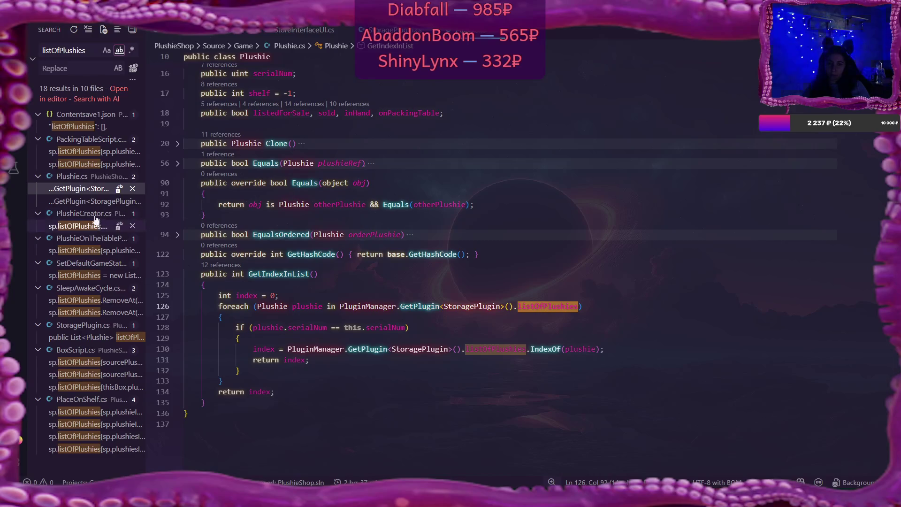
click(85, 203)
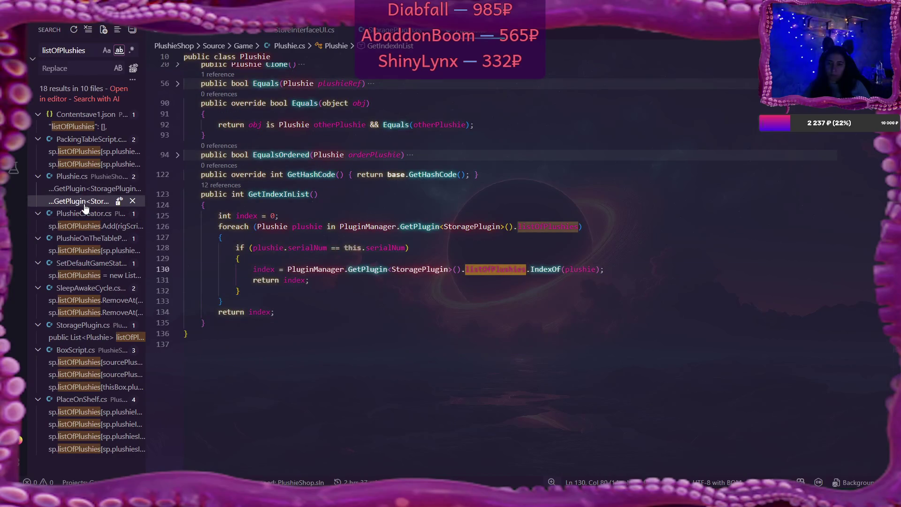
click(86, 227)
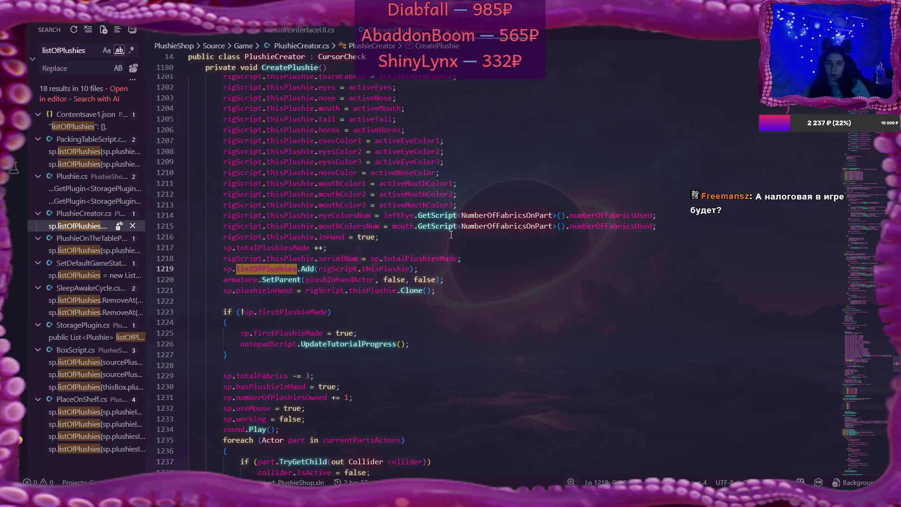
scroll(451, 235, up, 2)
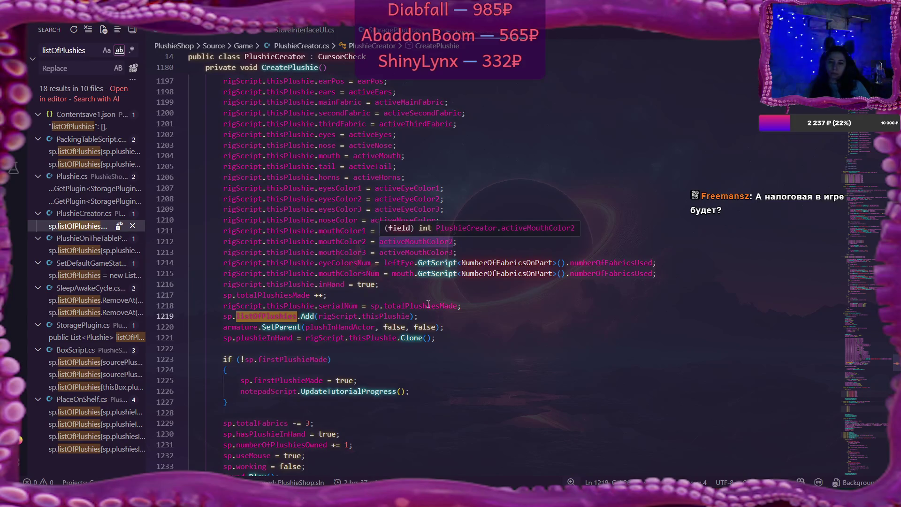
click(410, 316)
text(.Clone)
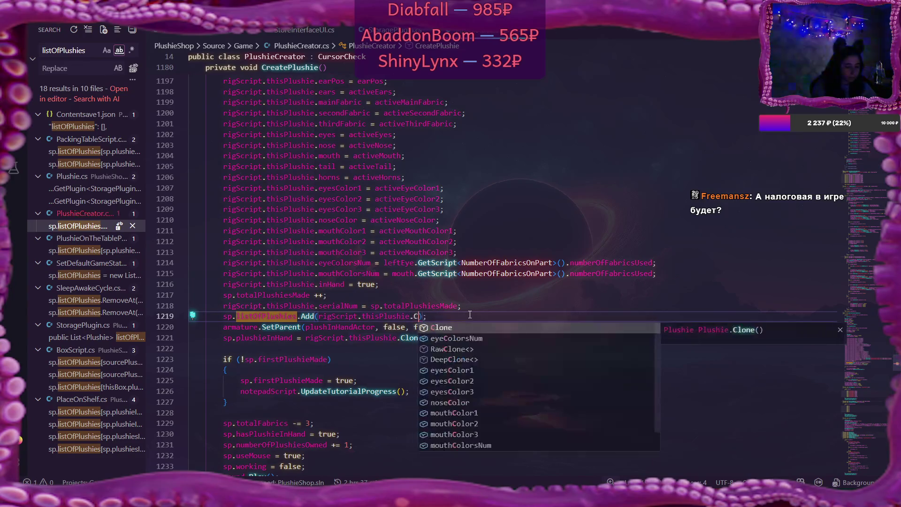
text(())
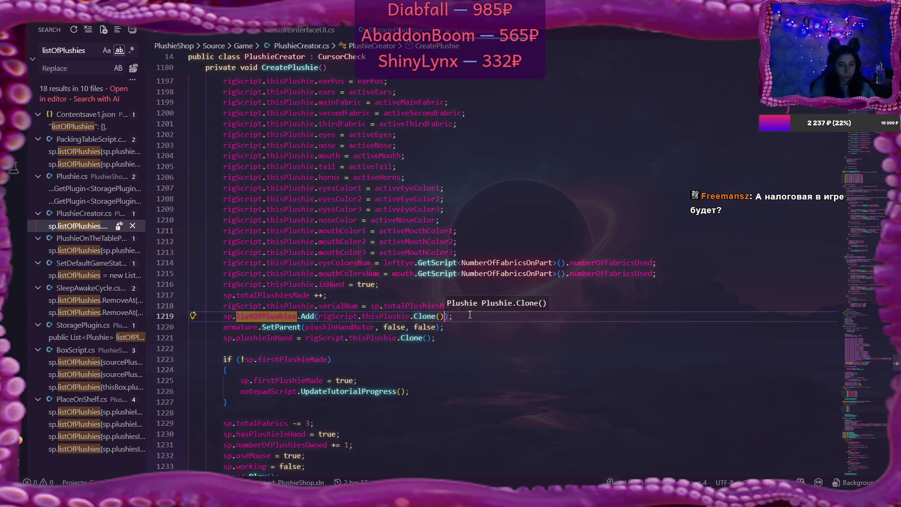
key(End)
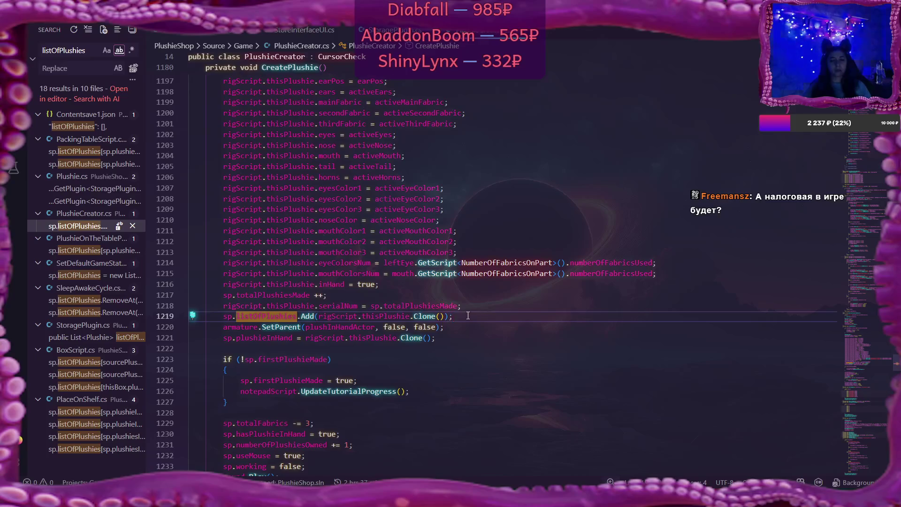
key(Left)
key(Left)
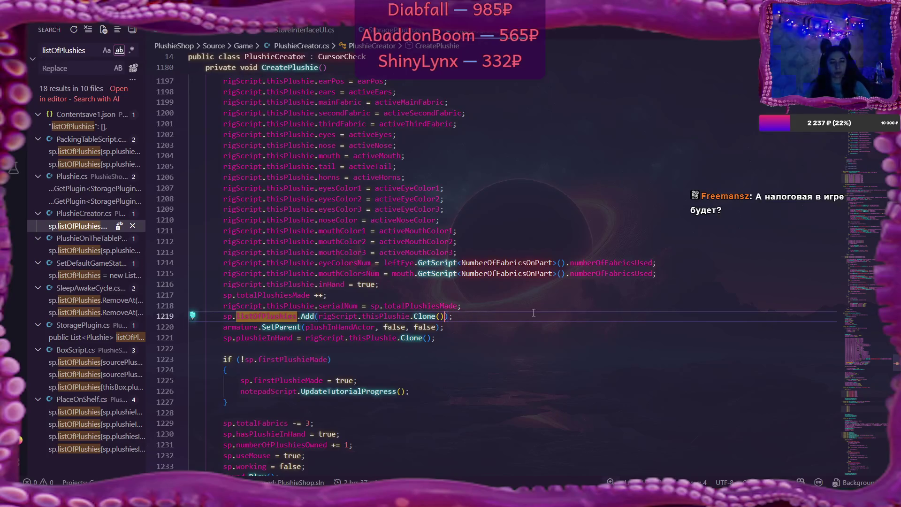
key(BackSpace)
key(BackSpace)
key(BackSpace)
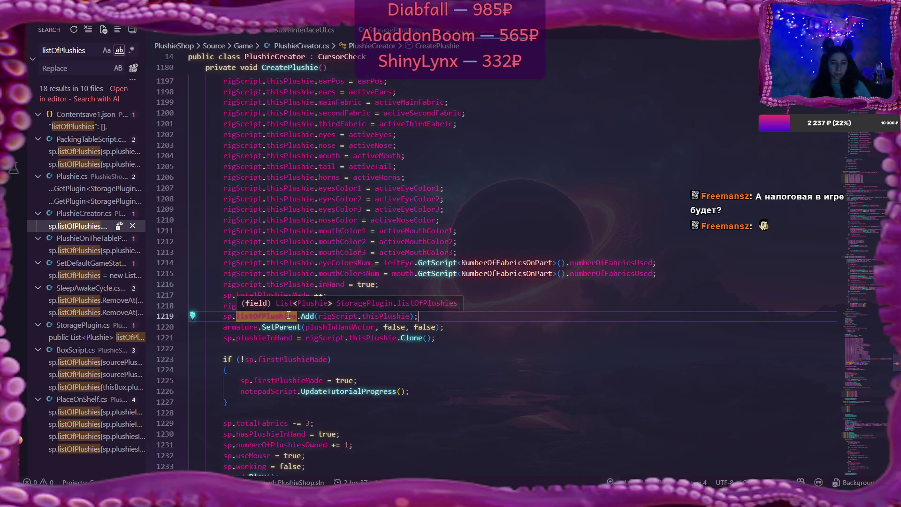
key(F4)
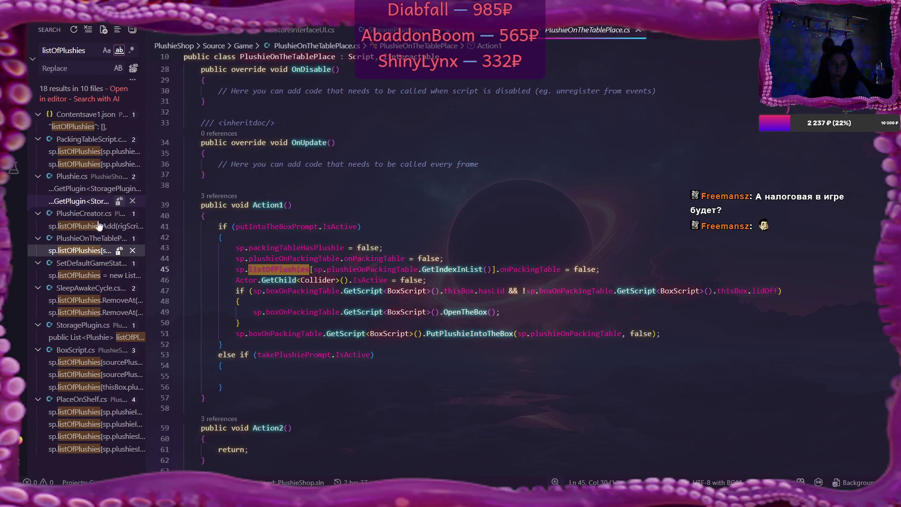
Check listOfPlushies in SetDefaultGameState.cs, then read SleepAwakeCycle.cs's MorningChecks and ShipTheBoxAndGetReview removals
click(77, 276)
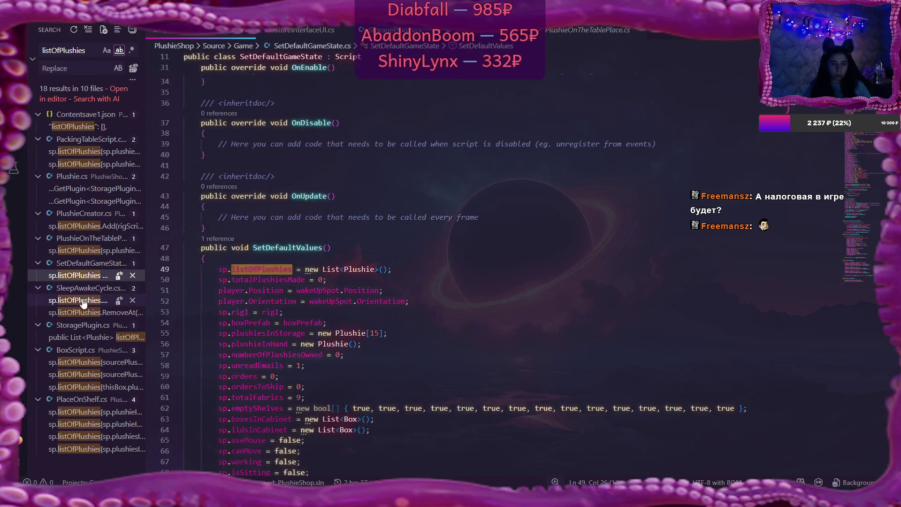
click(82, 301)
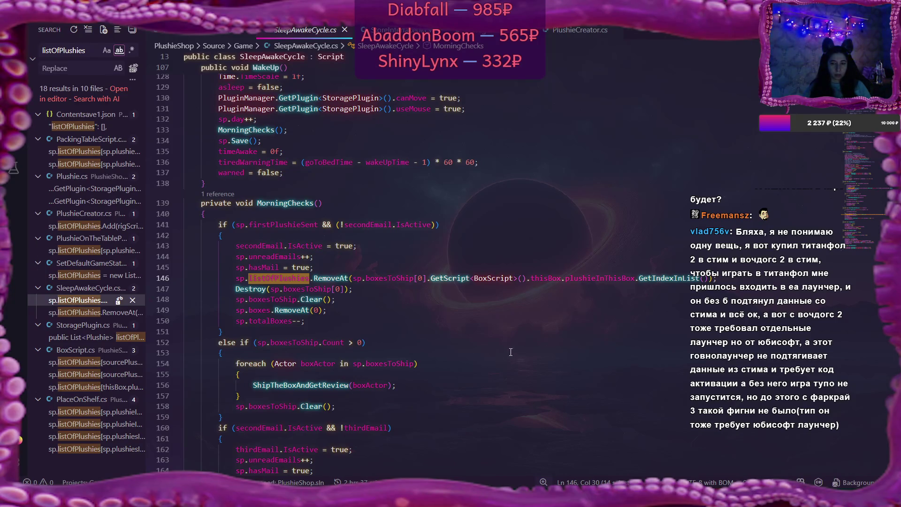
scroll(465, 449, down, 3)
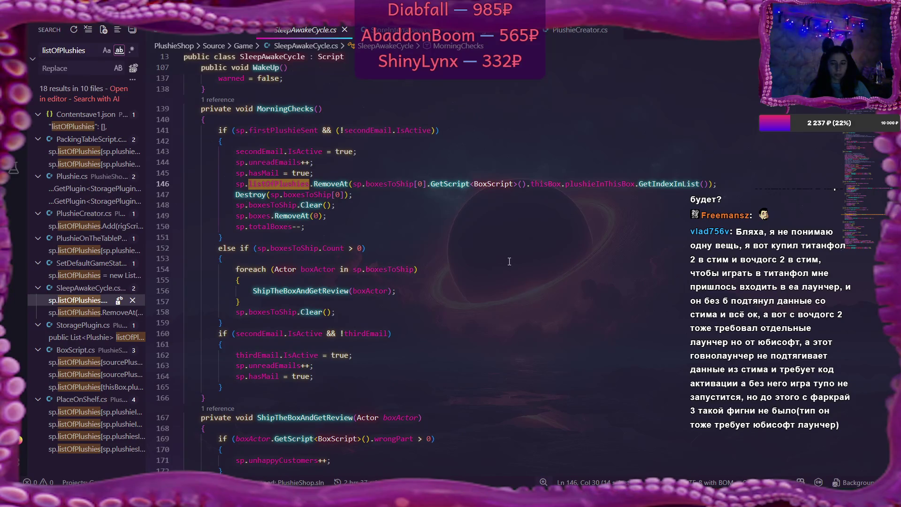
scroll(477, 234, down, 1)
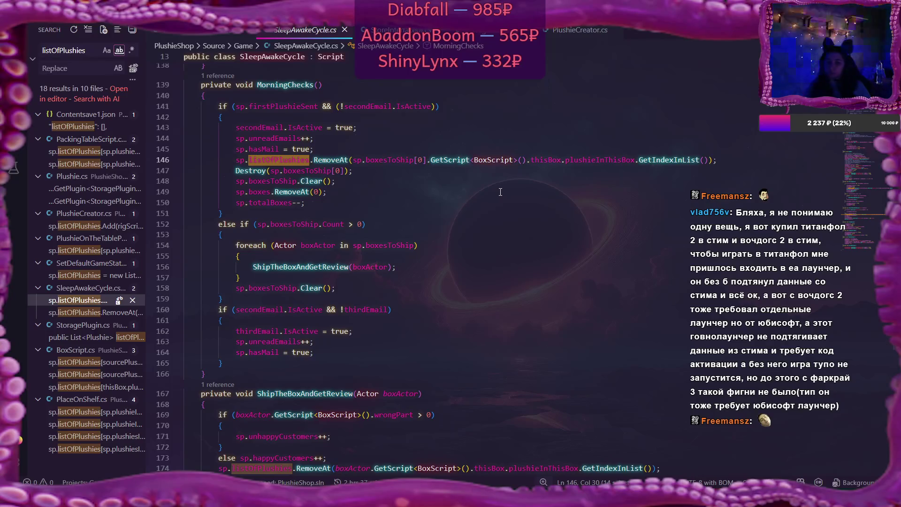
scroll(499, 189, down, 2)
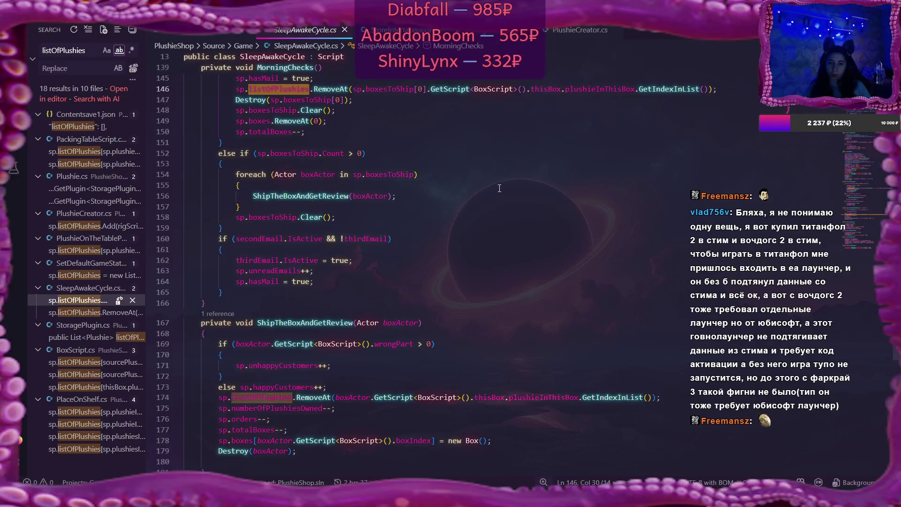
scroll(500, 188, up, 1)
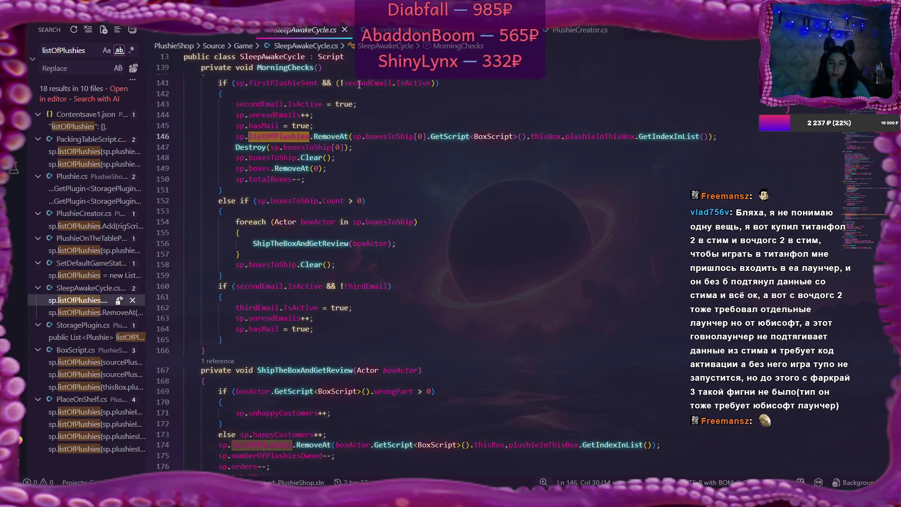
scroll(439, 109, down, 2)
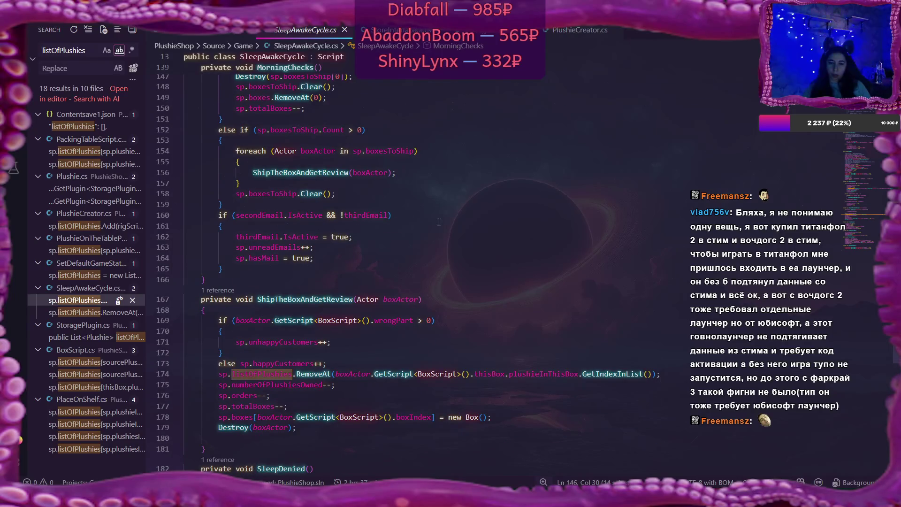
scroll(459, 329, up, 2)
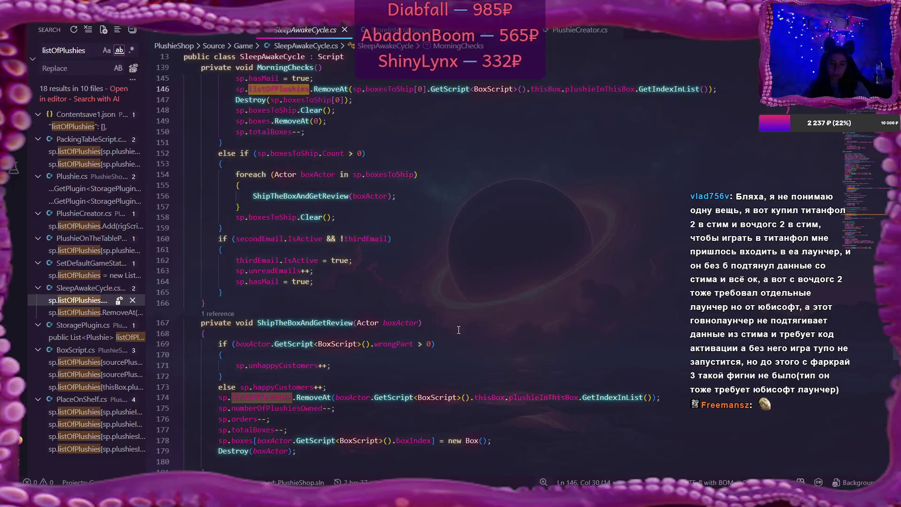
scroll(458, 330, up, 1)
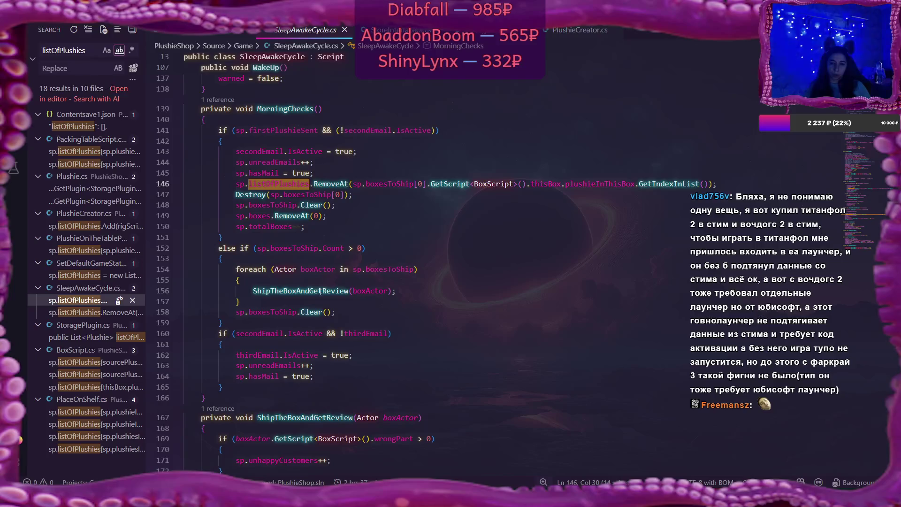
scroll(416, 313, down, 12)
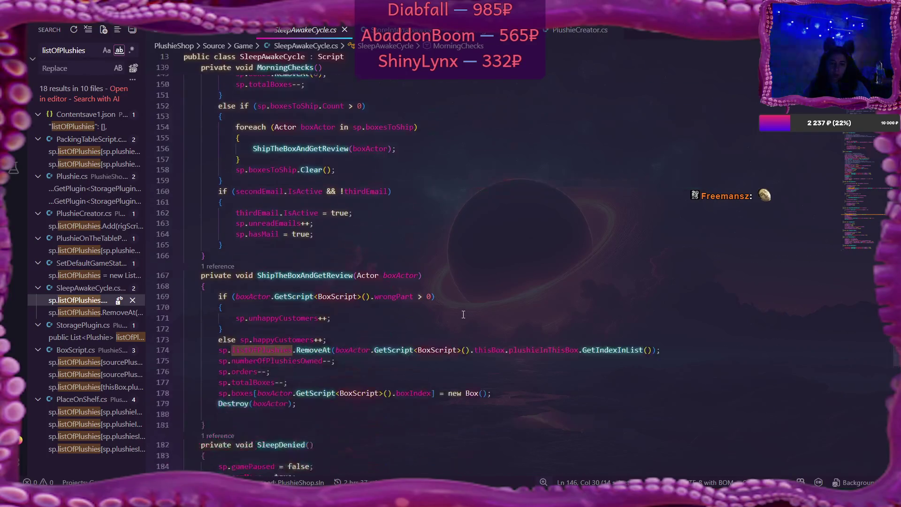
scroll(463, 313, up, 4)
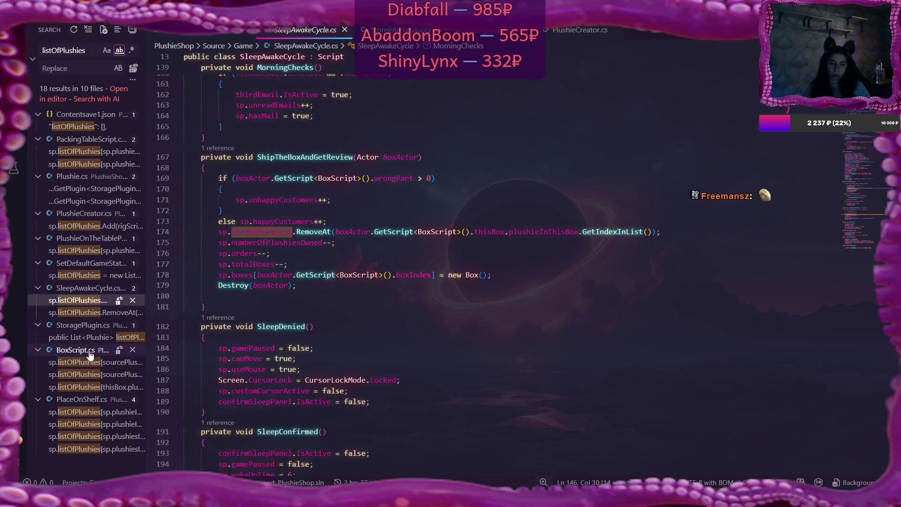
Step through listOfPlushies results in StoragePlugin.cs and BoxScript.cs, then read PlaceOnShelf.cs from the top
click(80, 340)
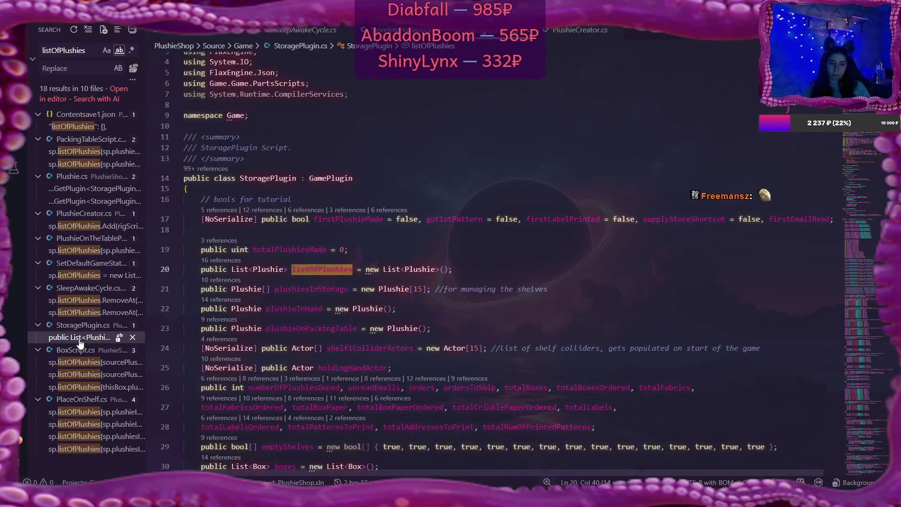
click(82, 362)
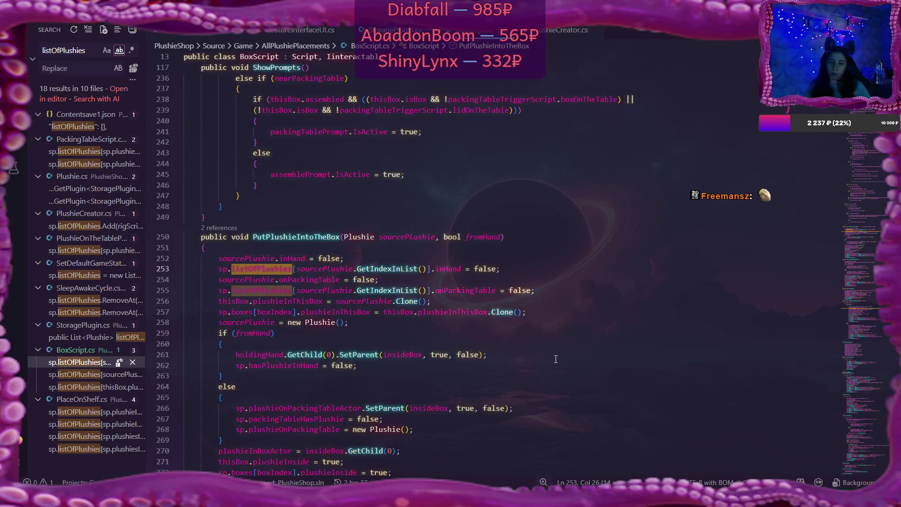
click(82, 412)
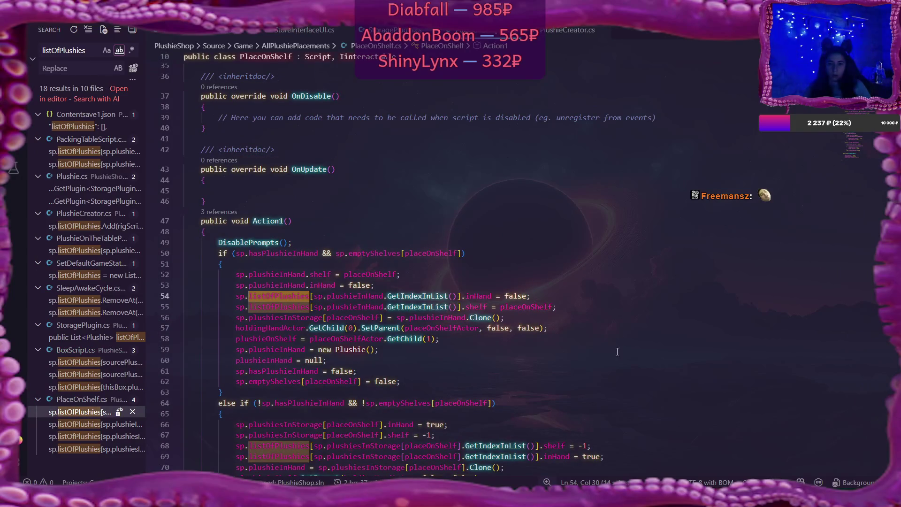
mouse_move(531, 306)
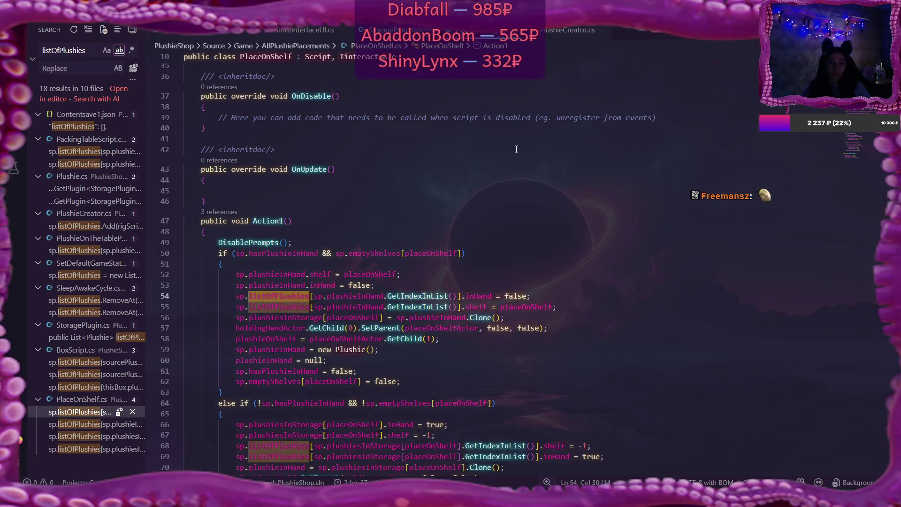
scroll(516, 149, up, 8)
scroll(516, 150, up, 3)
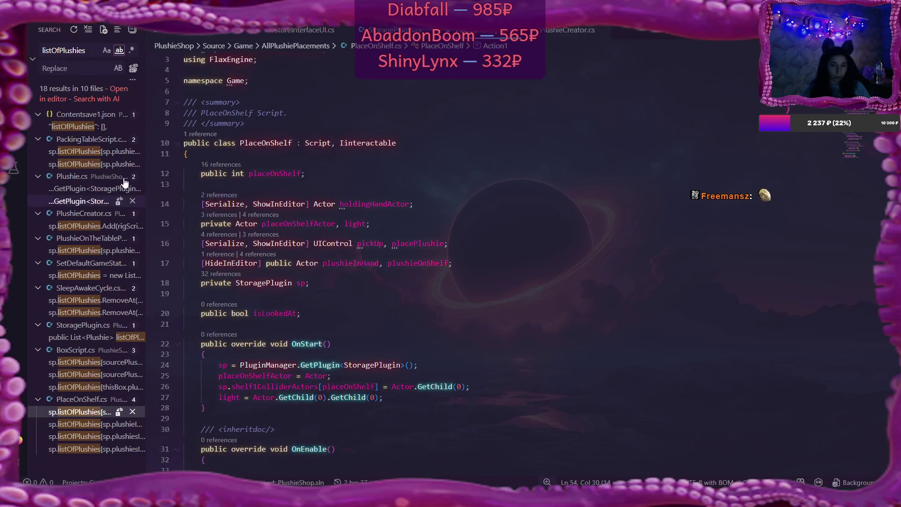
Switch the sidebar to the Explorer and scroll down the Game folder's script list
key(ctrl+shift+e)
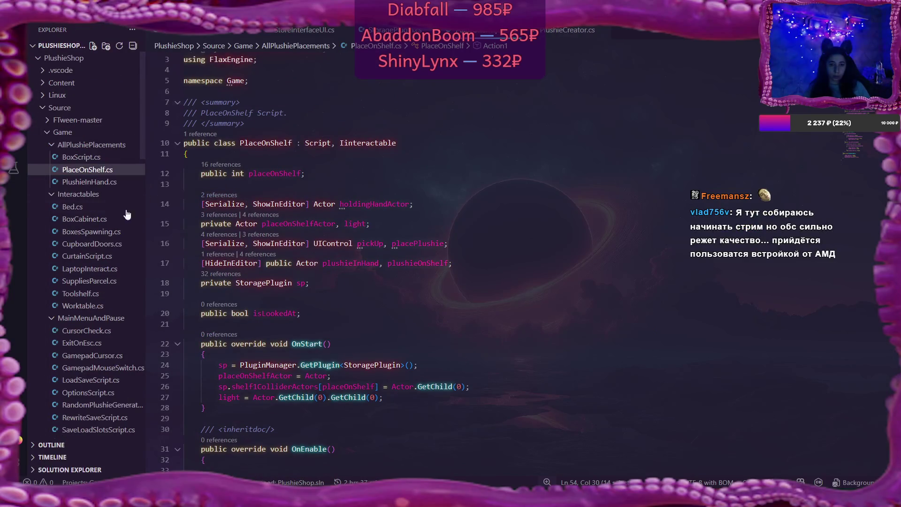
scroll(96, 219, down, 5)
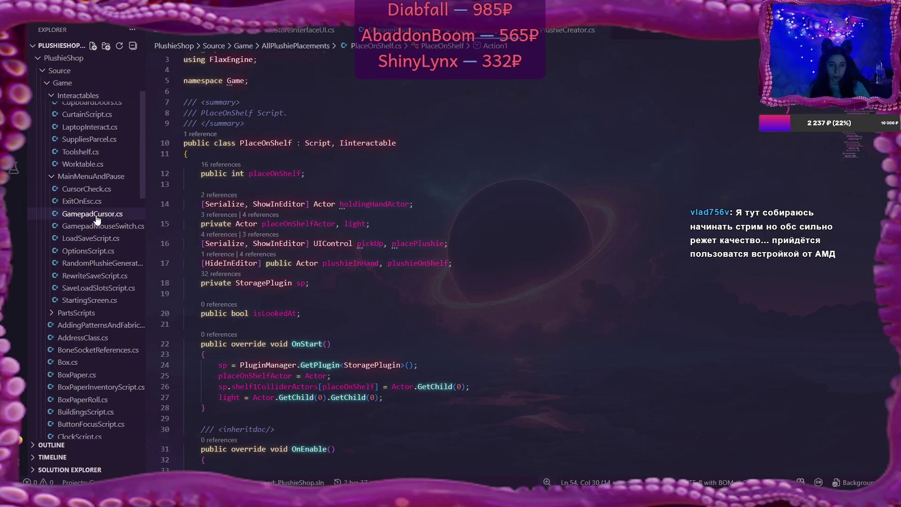
scroll(96, 220, down, 2)
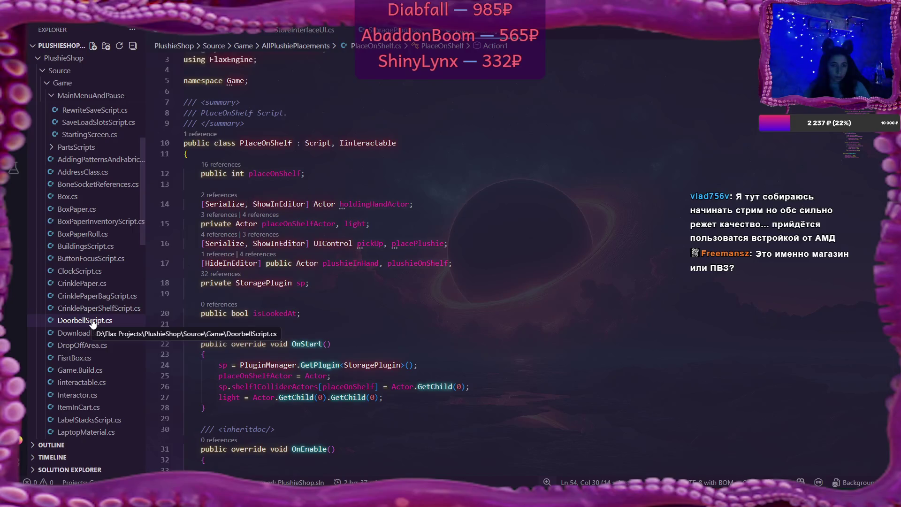
scroll(93, 324, down, 5)
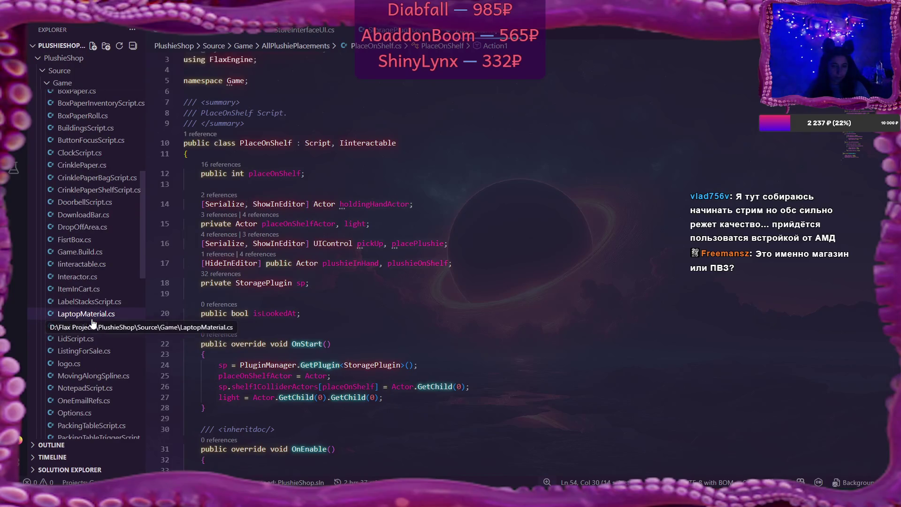
scroll(92, 323, down, 6)
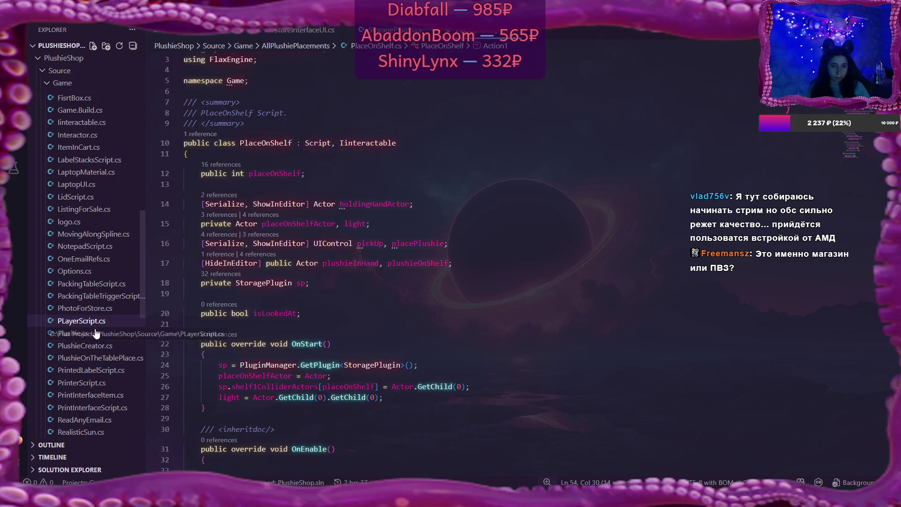
Inspect the serialNum field on line 16 of Plushie.cs, then switch to StoreInterfaceUI.cs
click(75, 332)
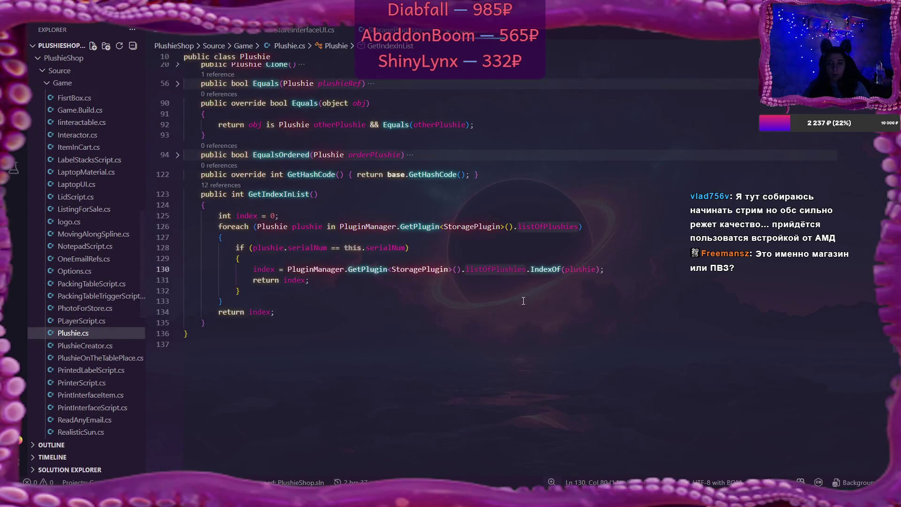
scroll(521, 300, up, 5)
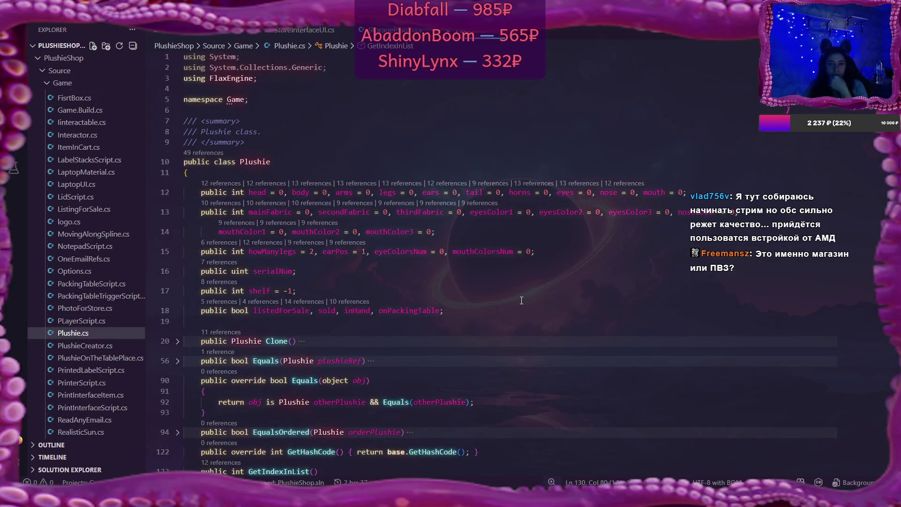
scroll(522, 300, down, 2)
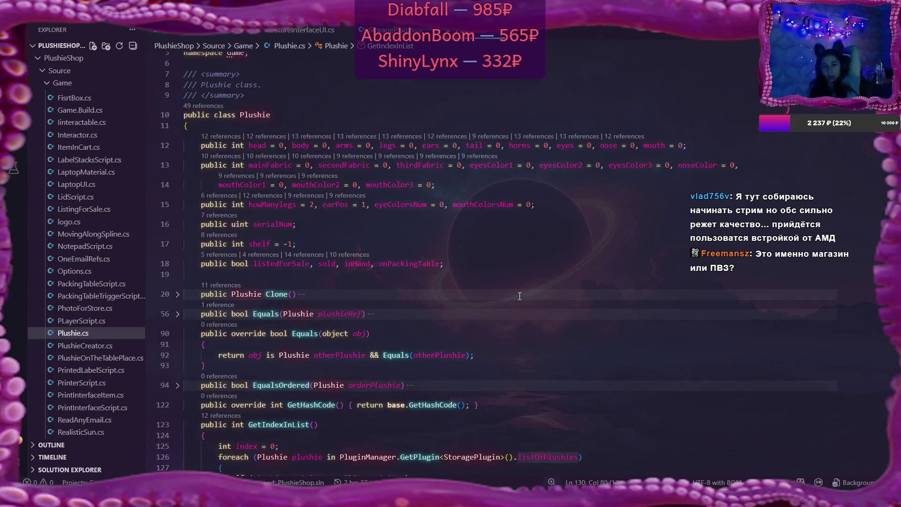
double_click(272, 224)
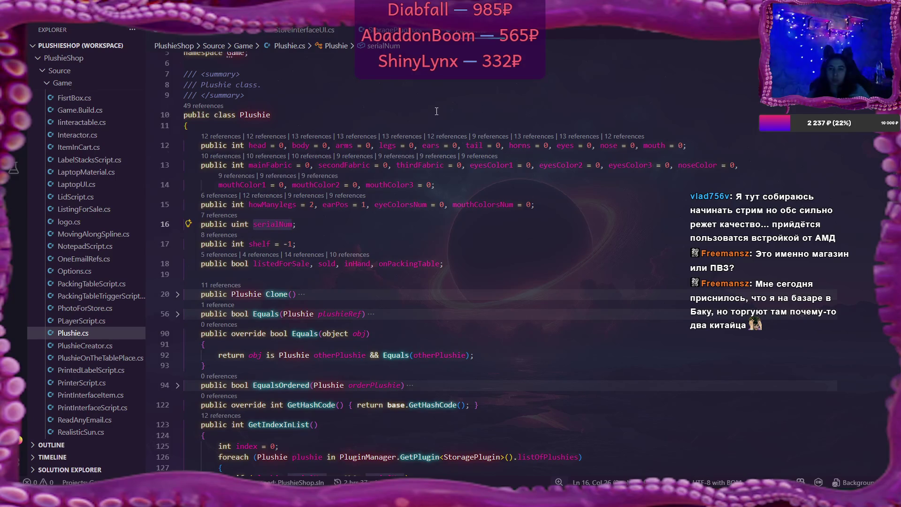
click(314, 31)
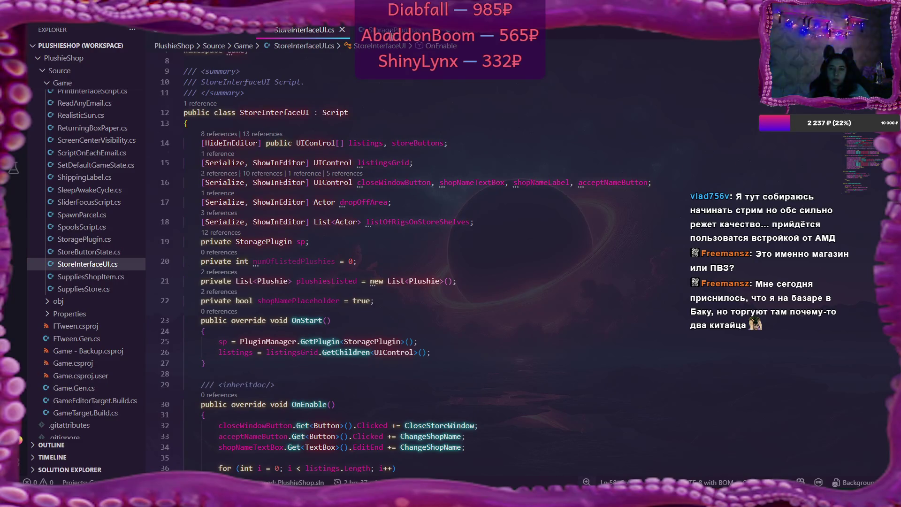
Return to StoragePlugin.cs and put the caret in the plushiesToSell declaration on line 84
click(394, 31)
scroll(491, 240, down, 3)
scroll(491, 240, down, 9)
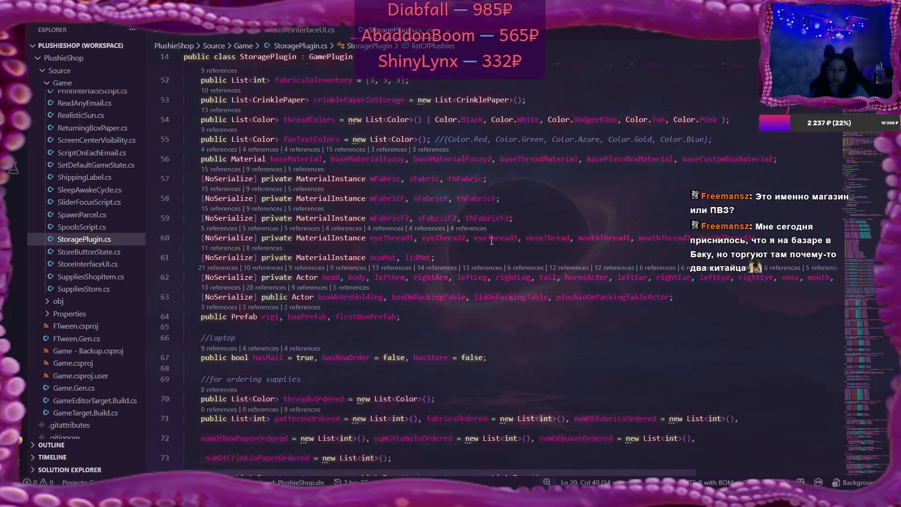
scroll(491, 240, up, 3)
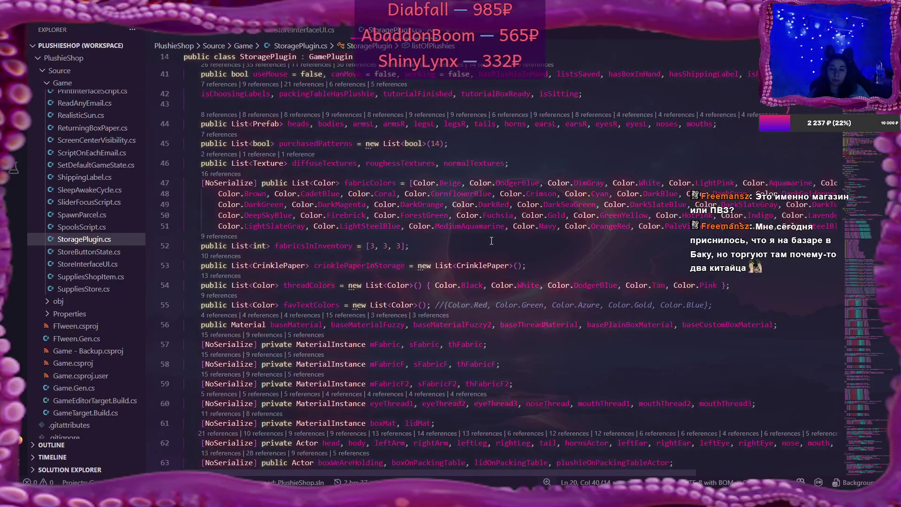
scroll(491, 241, down, 6)
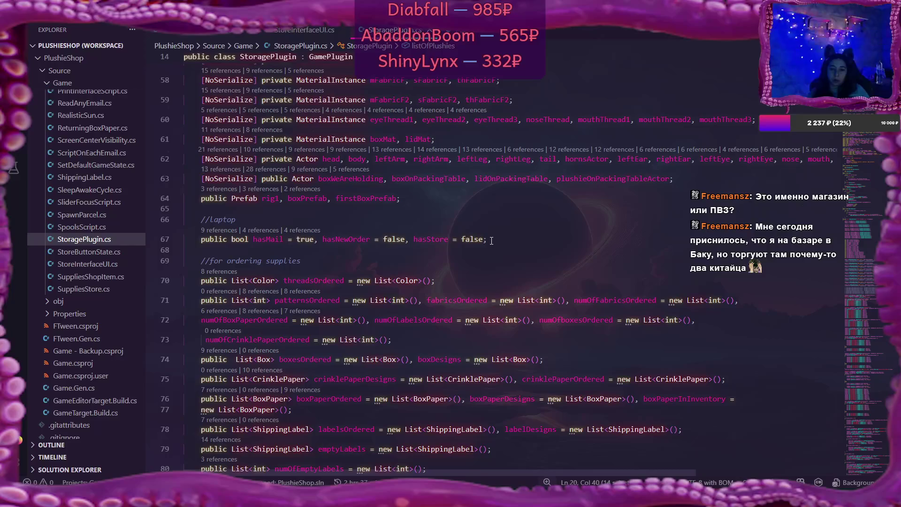
scroll(492, 241, down, 2)
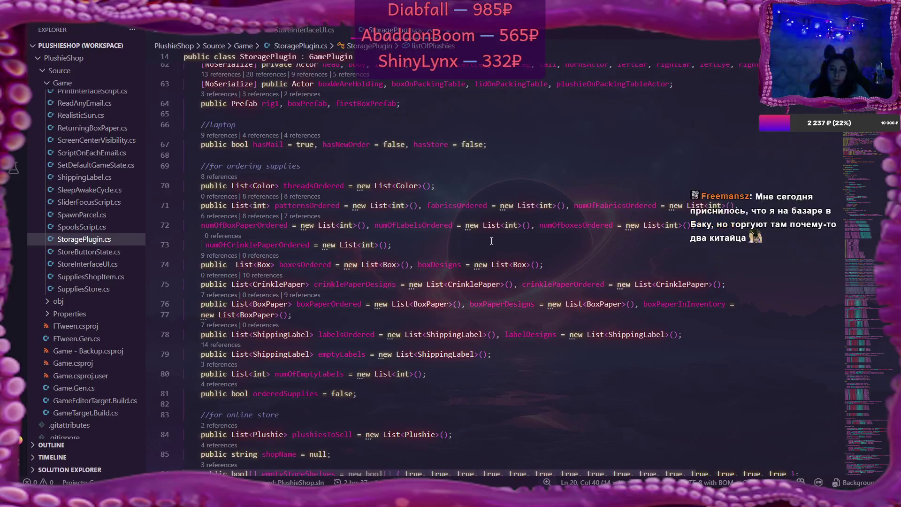
scroll(491, 240, down, 4)
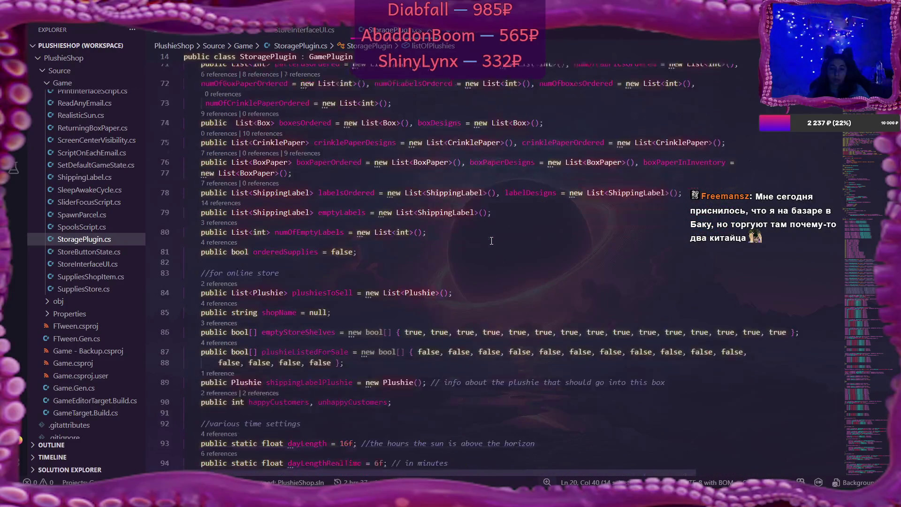
click(478, 245)
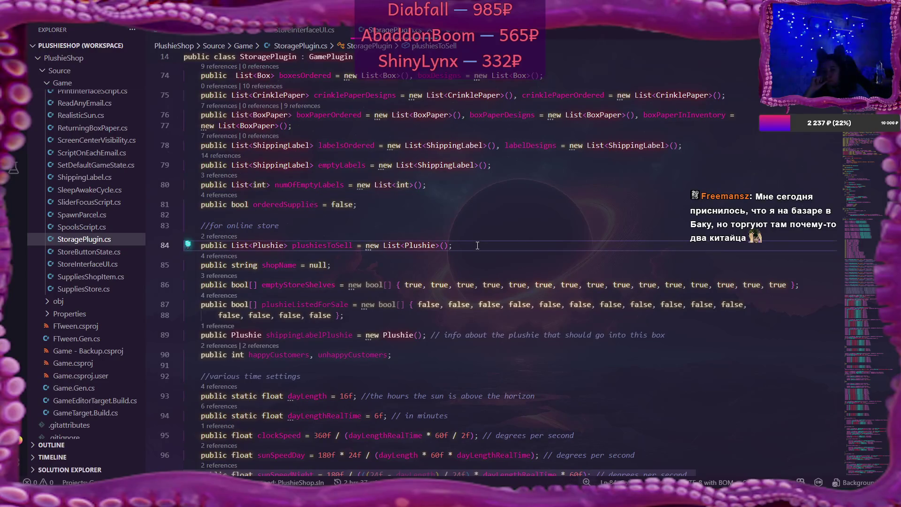
click(330, 246)
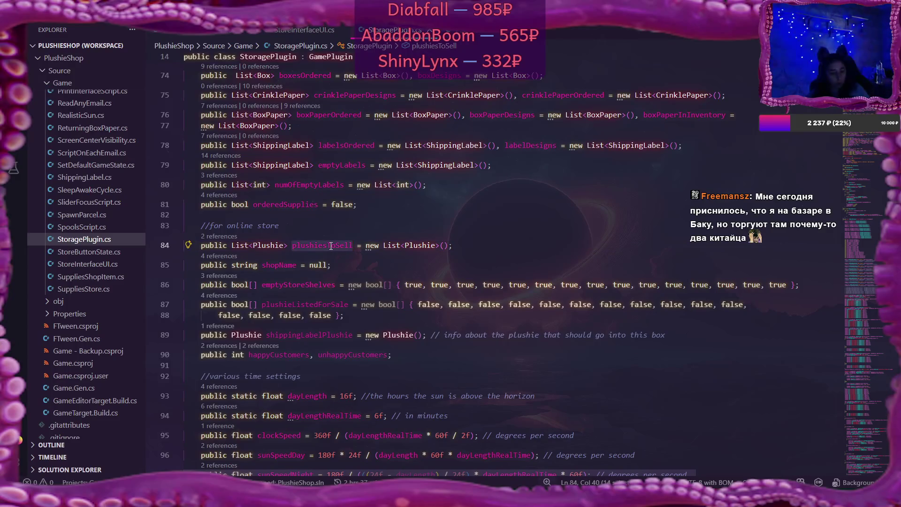
Search the project for plushiesToSell and open its usage in StoreInterfaceUI.cs
key(ctrl+shift+f)
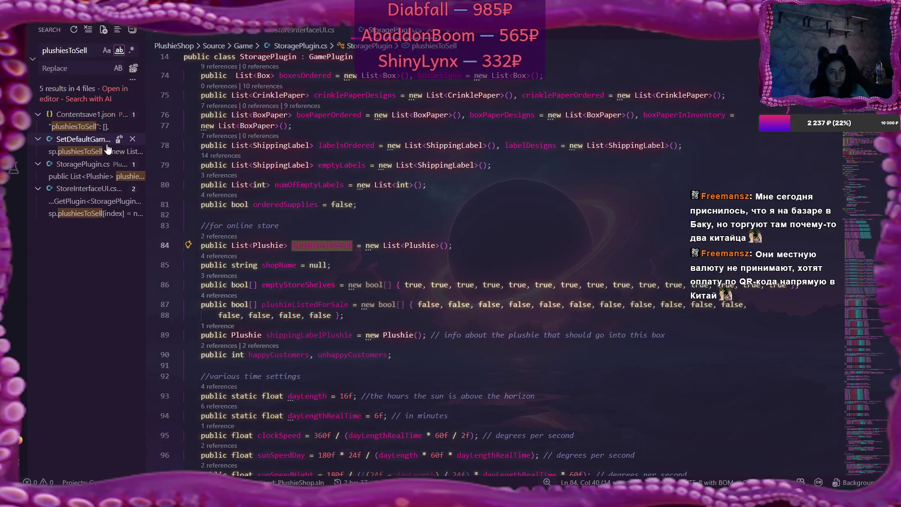
click(91, 178)
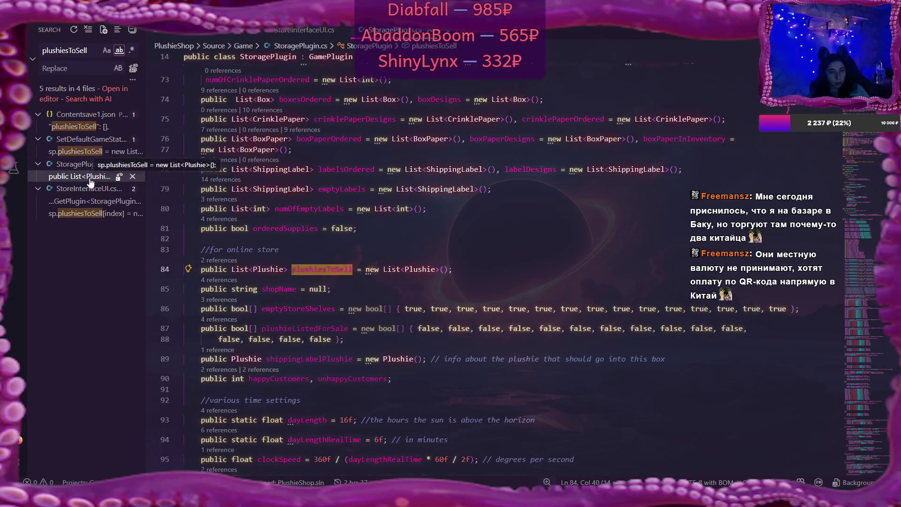
click(91, 202)
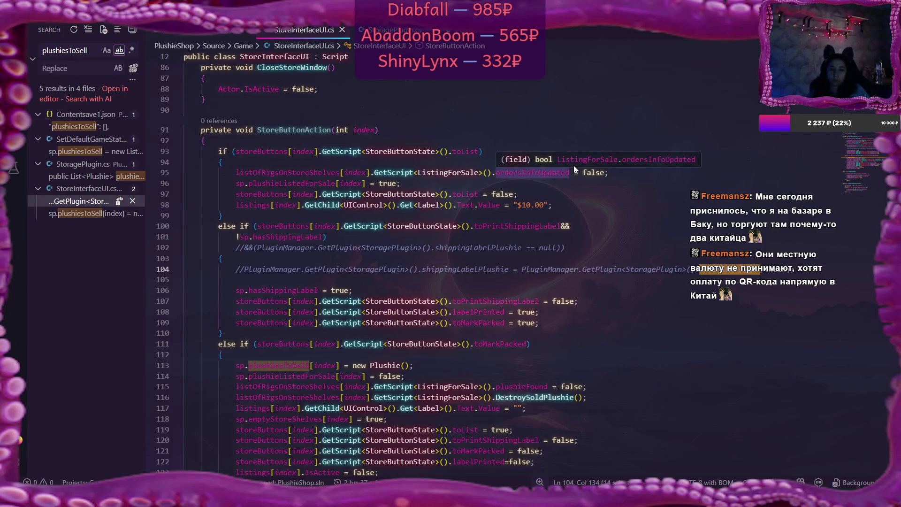
Highlight every plushiesListed use in StoreInterfaceUI.cs, then go back to StoragePlugin.cs
scroll(473, 227, down, 3)
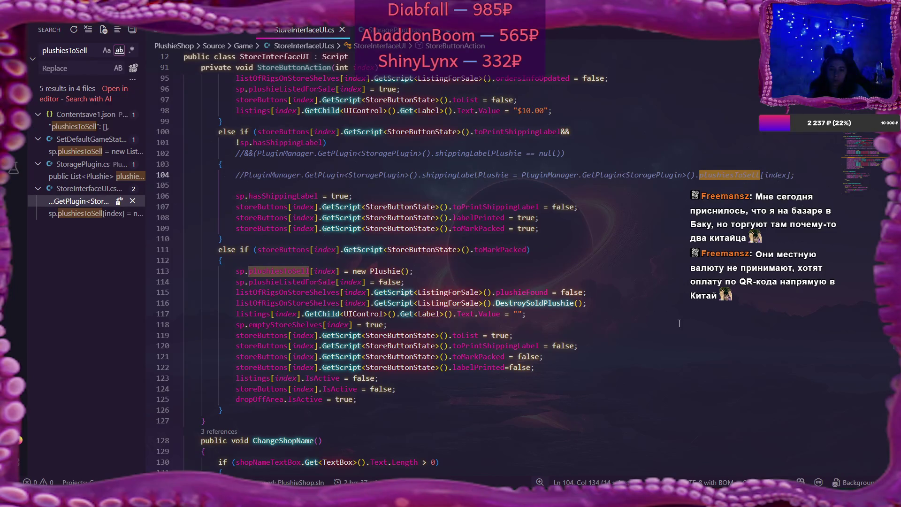
scroll(673, 323, up, 5)
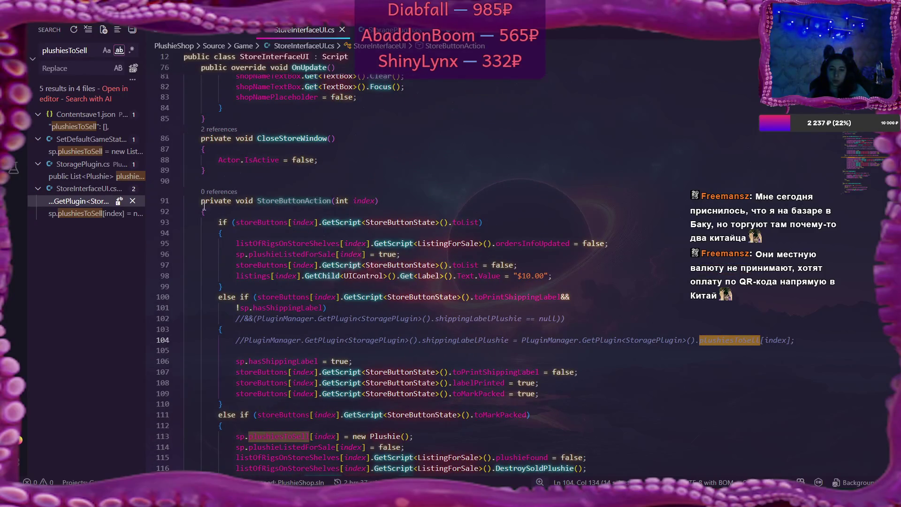
scroll(257, 225, down, 10)
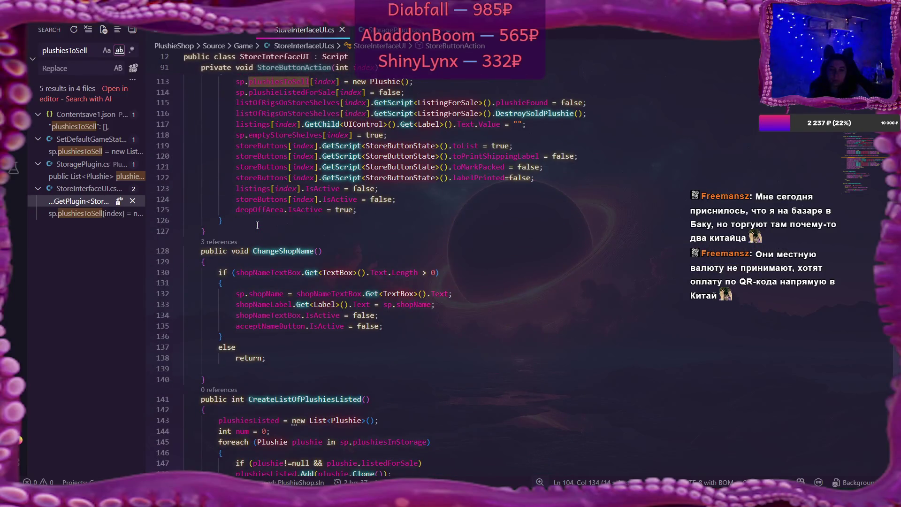
scroll(257, 225, down, 2)
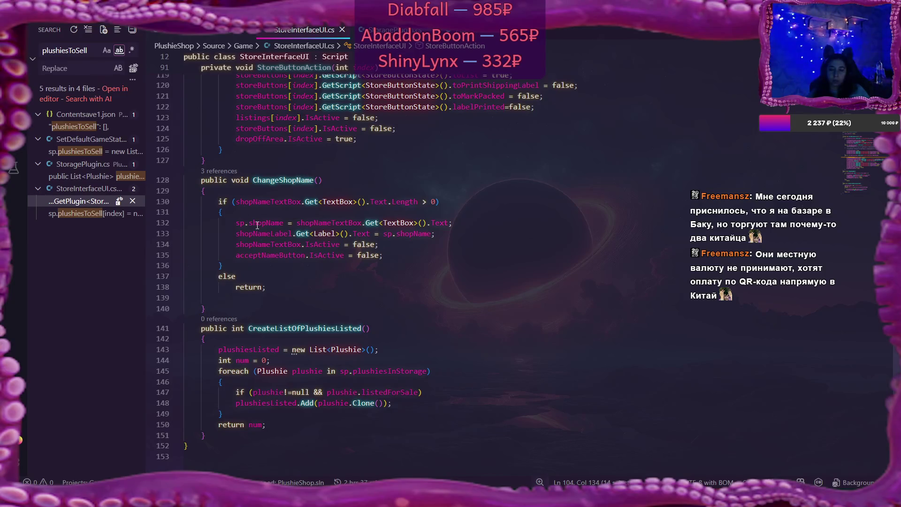
scroll(257, 225, down, 2)
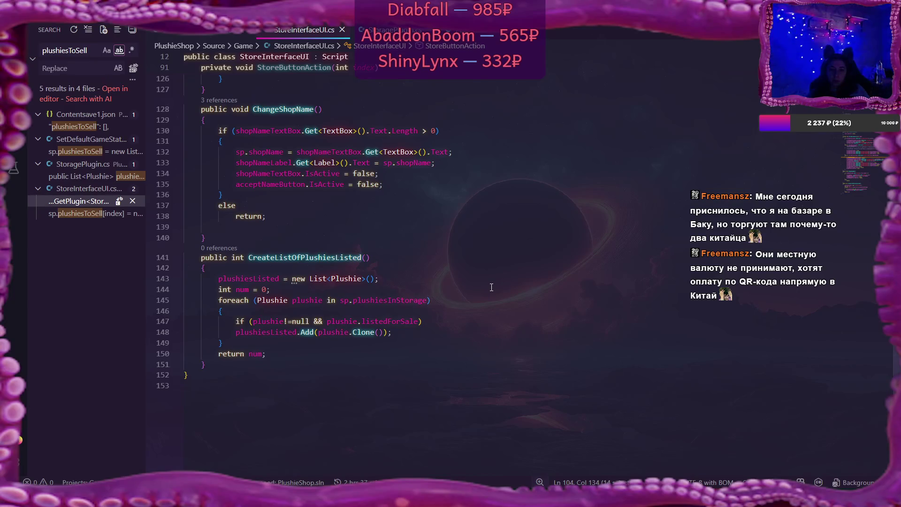
click(254, 278)
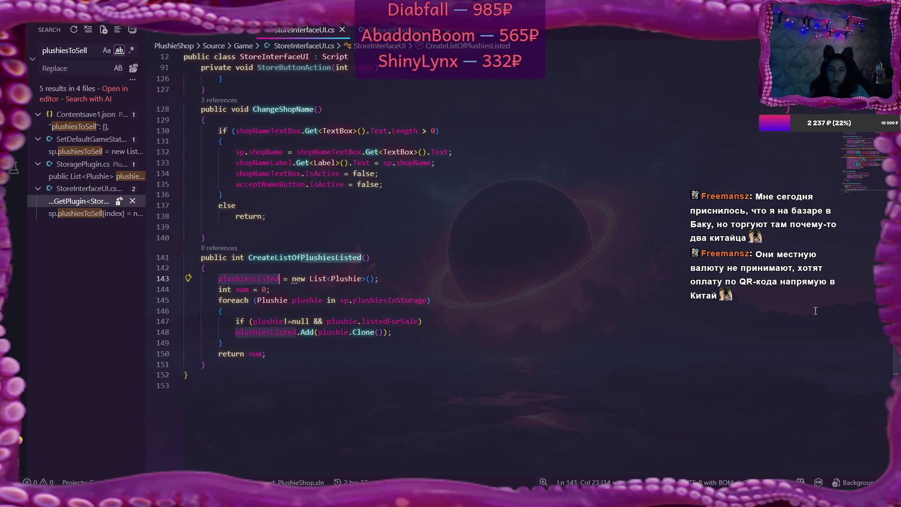
scroll(328, 258, up, 20)
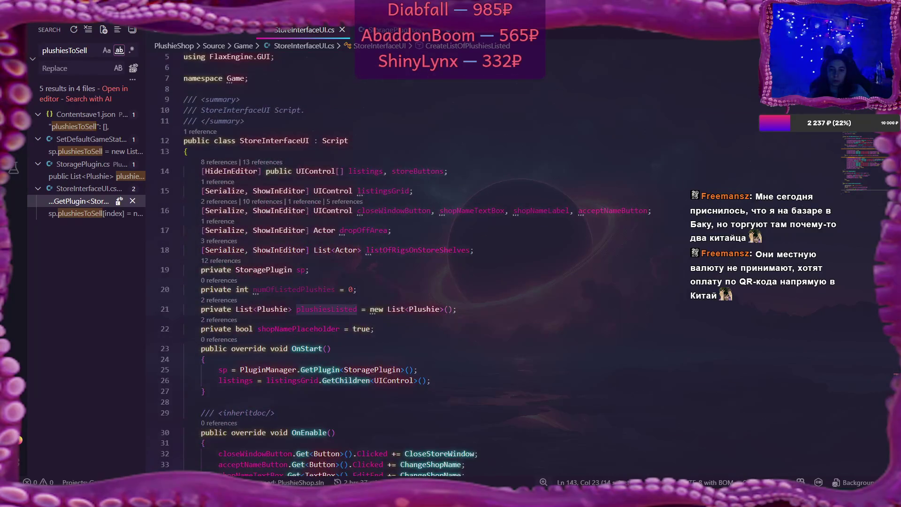
scroll(765, 358, down, 20)
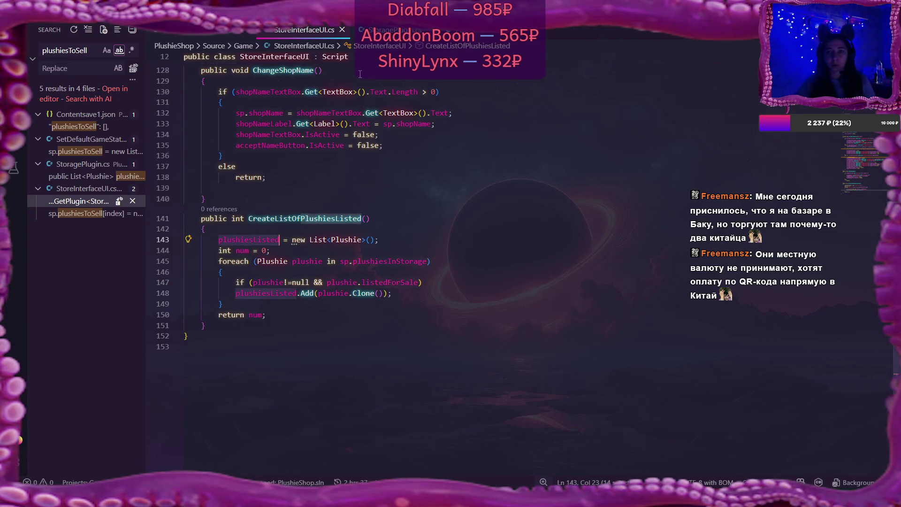
key(ctrl+Tab)
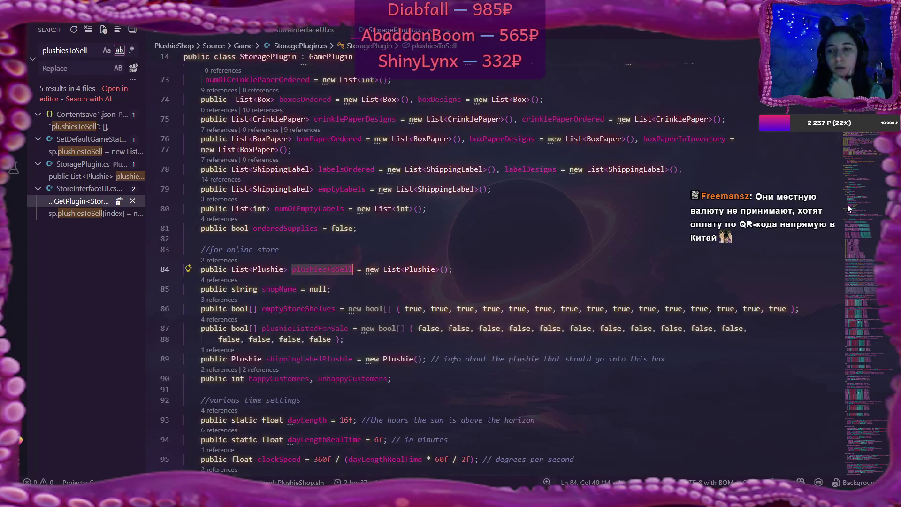
Check the listOfPlushies field at the top of StoragePlugin.cs, then return to StoreInterfaceUI.cs
scroll(848, 208, up, 19)
scroll(469, 263, up, 2)
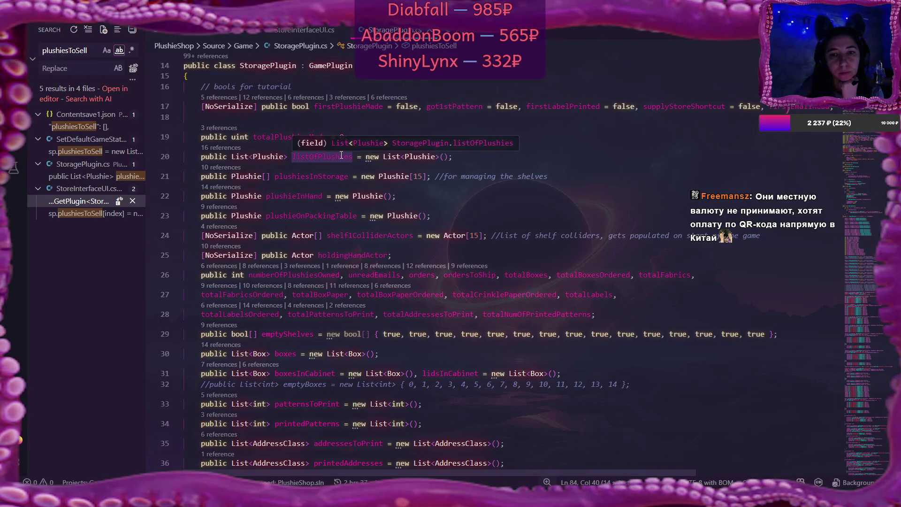
key(alt+Left)
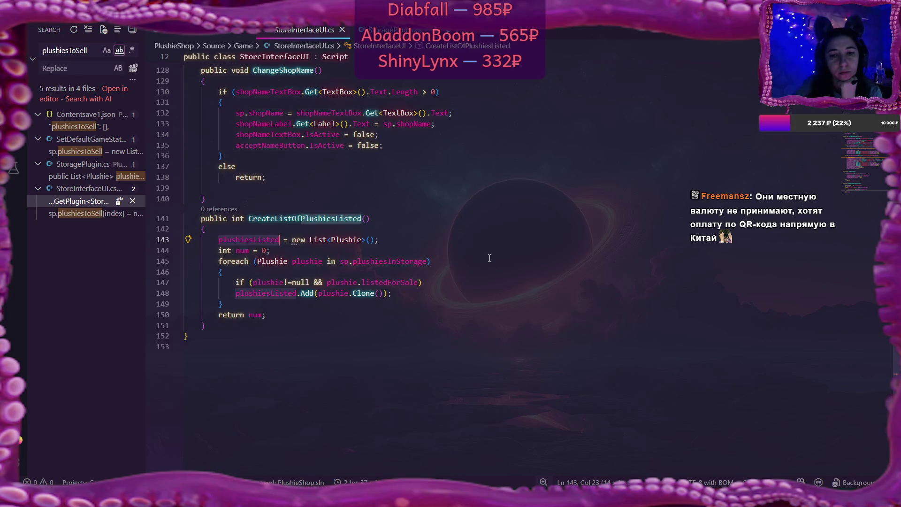
mouse_move(307, 281)
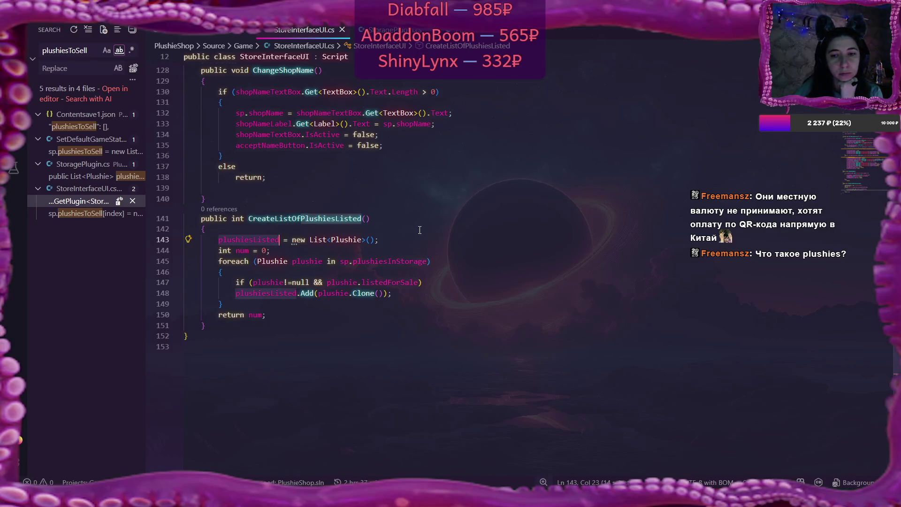
Replace plushiesInStorage on line 145 with listOfPlushies copied from StoragePlugin.cs
click(395, 260)
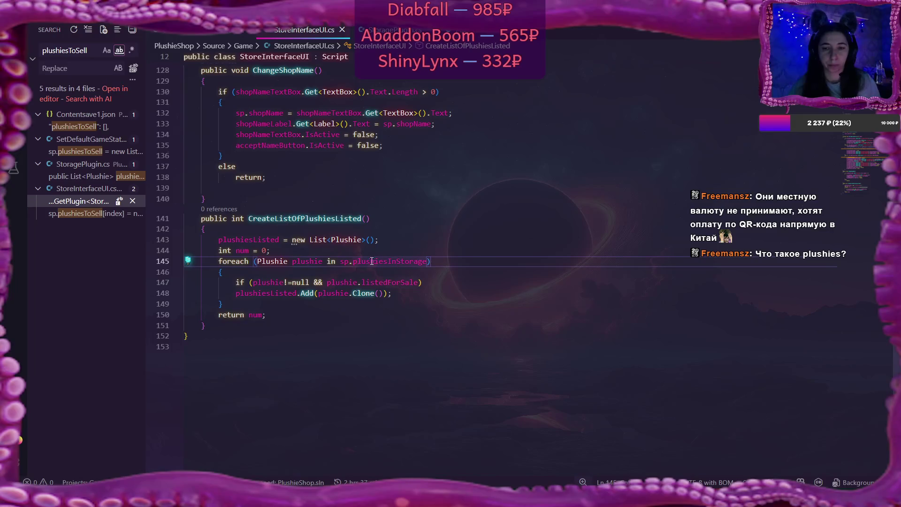
double_click(354, 261)
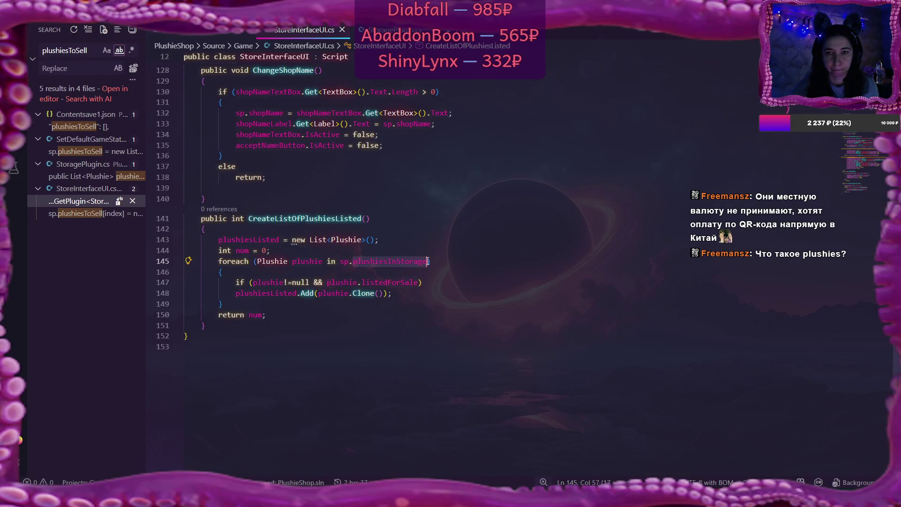
click(379, 29)
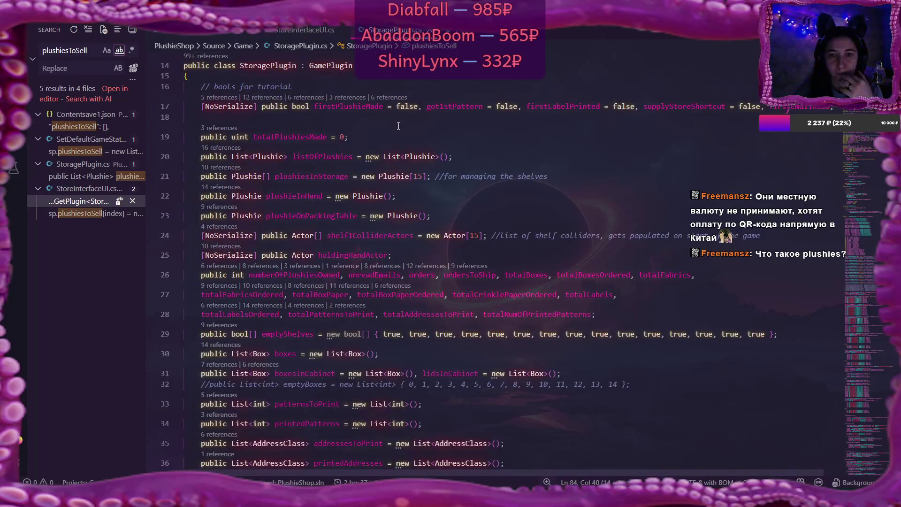
click(338, 155)
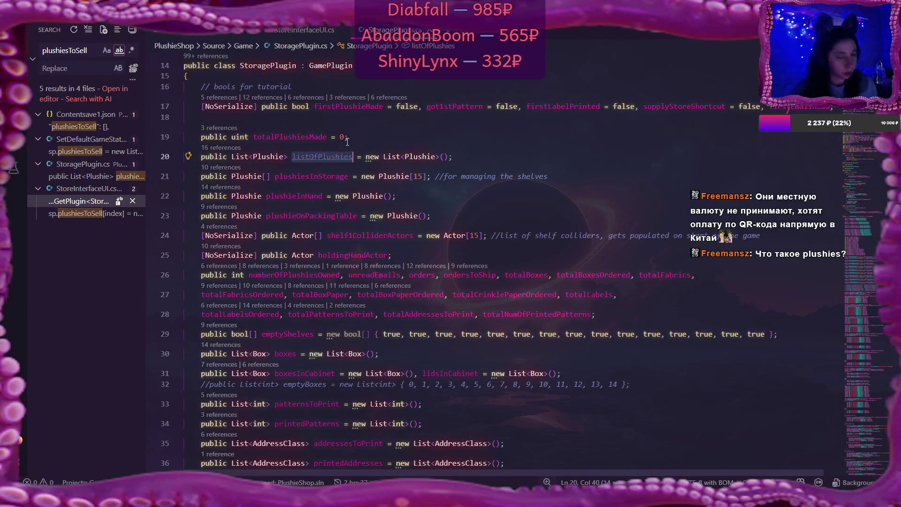
key(ctrl+c)
click(304, 30)
key(ctrl+v)
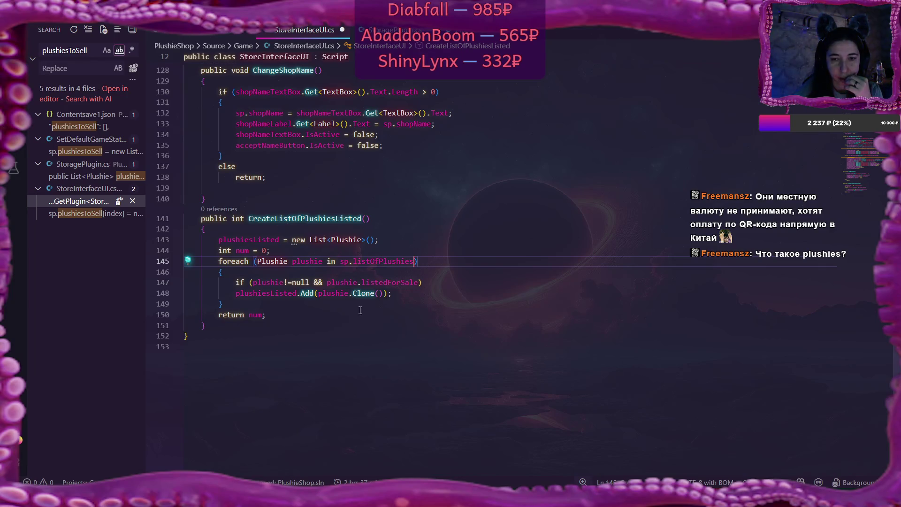
Review the clone-adding and return num lines, then select the CreateListOfPlushiesListed method name
click(414, 291)
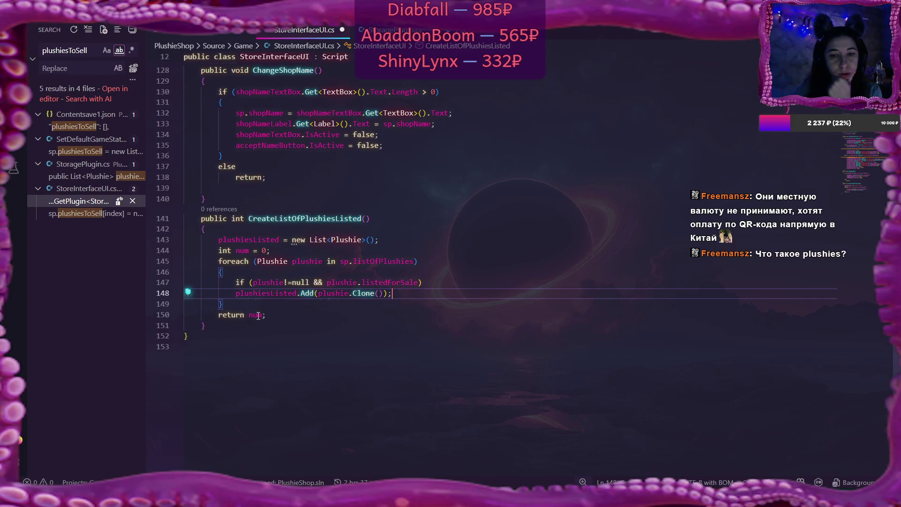
click(276, 320)
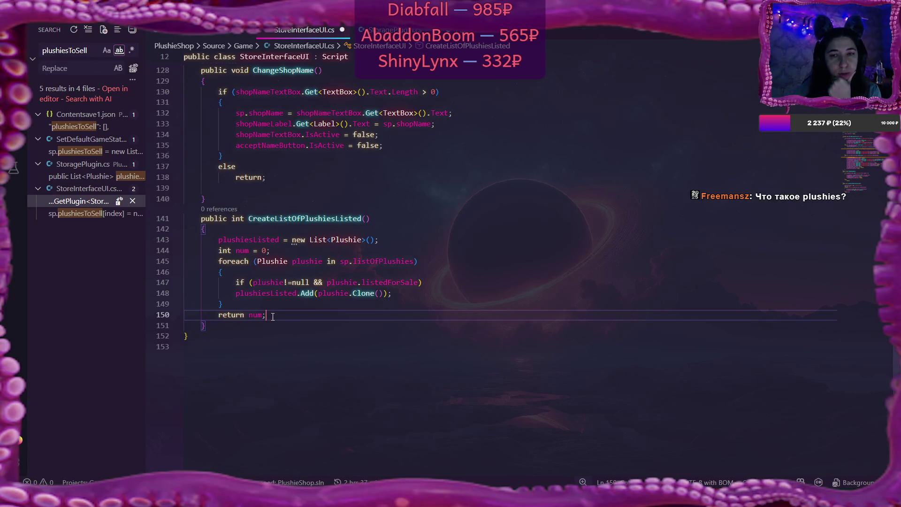
double_click(274, 220)
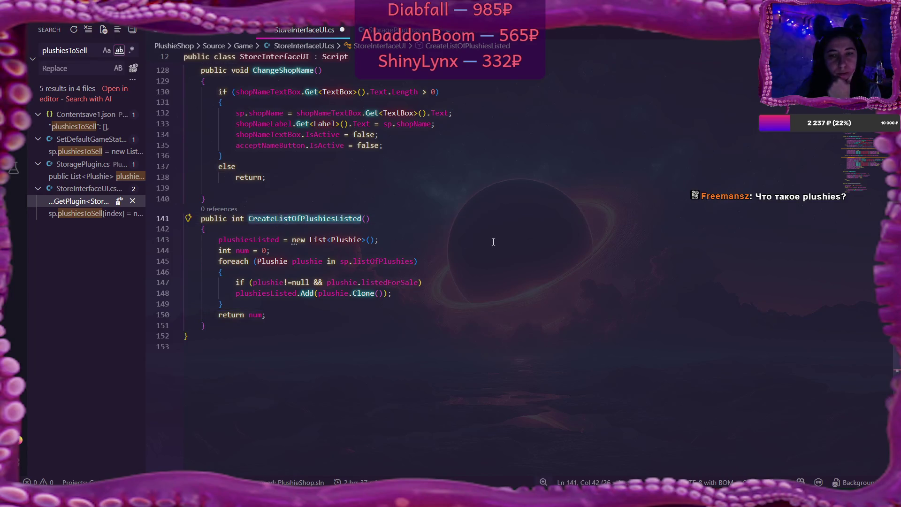
scroll(491, 239, up, 4)
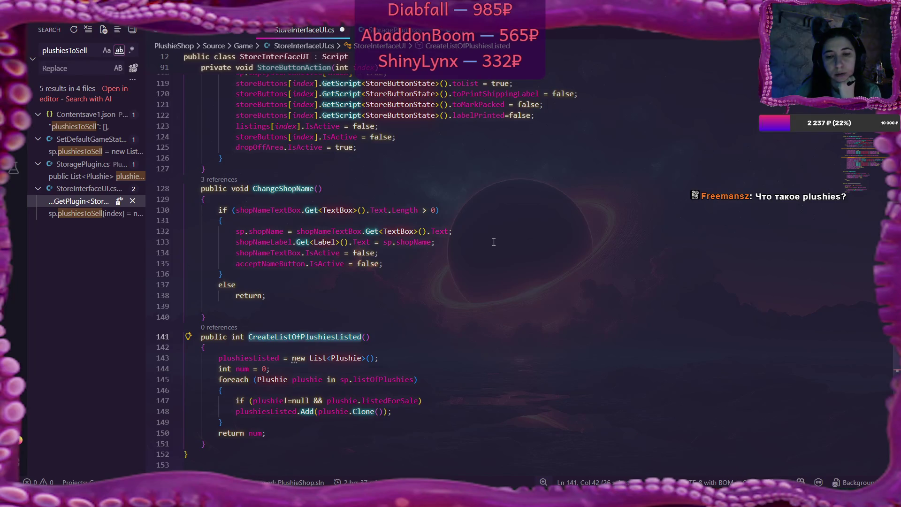
scroll(494, 242, down, 2)
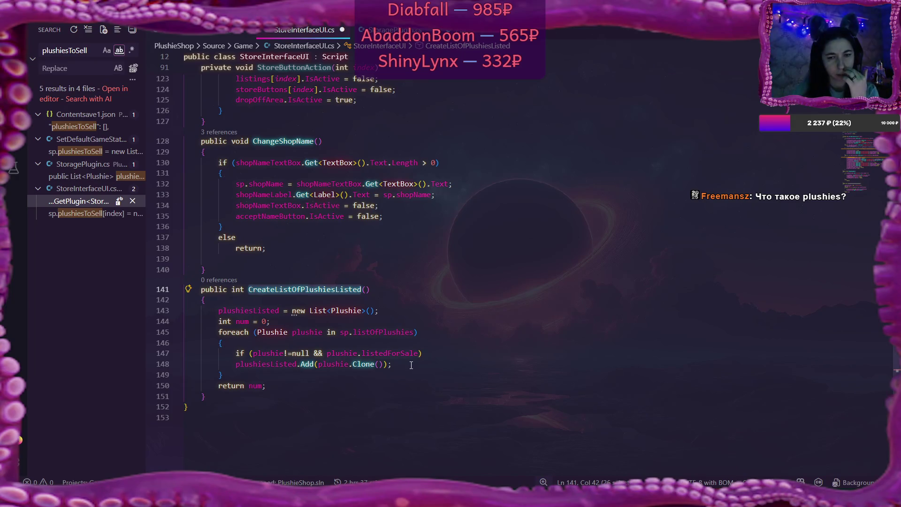
scroll(436, 358, up, 5)
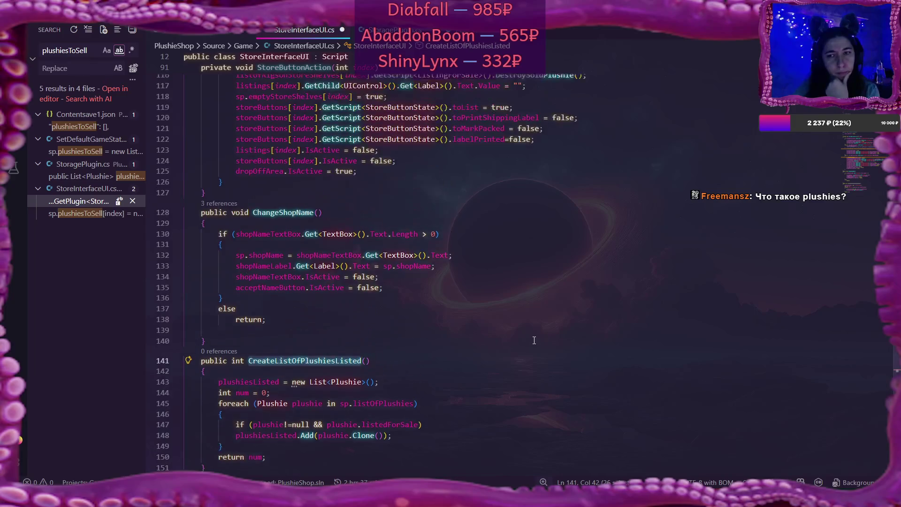
scroll(534, 340, up, 7)
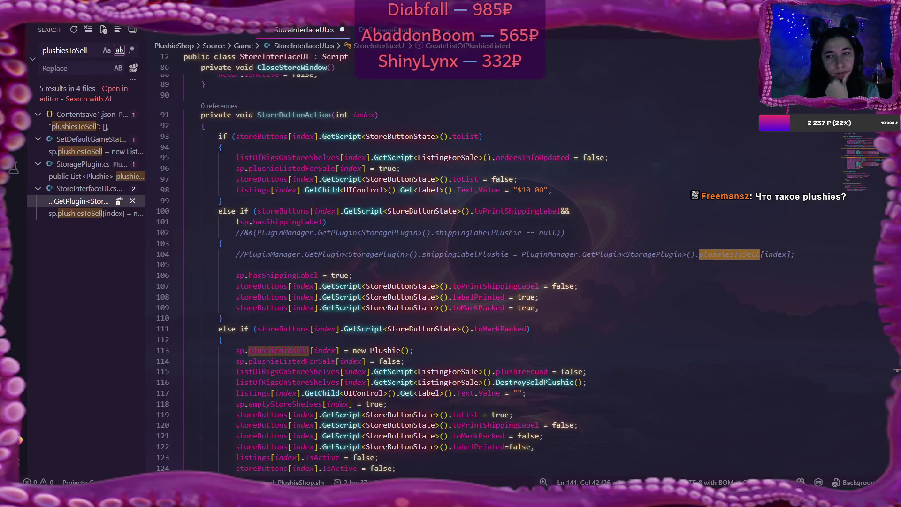
scroll(533, 340, down, 2)
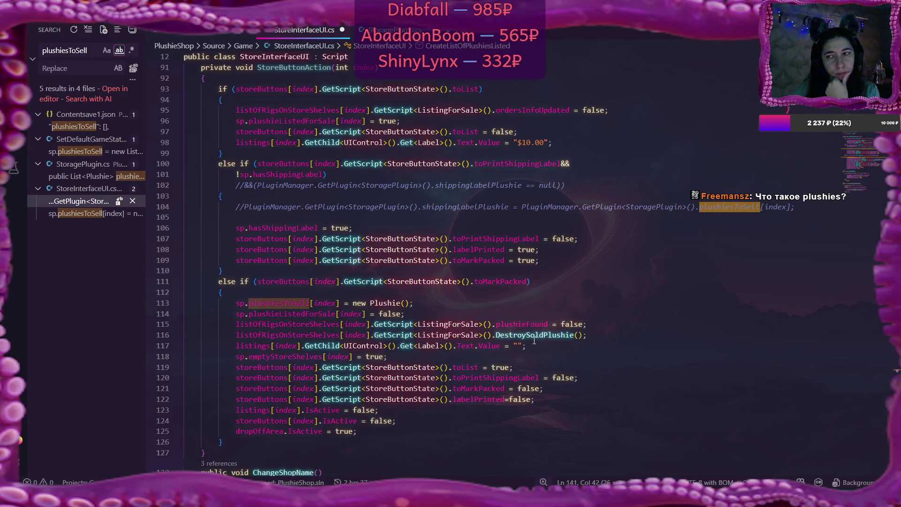
scroll(534, 340, up, 6)
scroll(534, 341, up, 4)
scroll(533, 340, up, 10)
scroll(534, 340, up, 10)
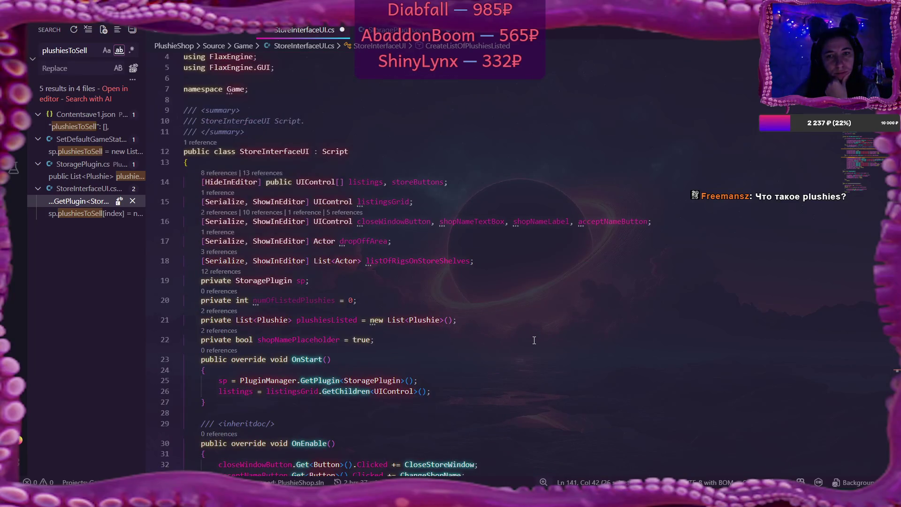
scroll(534, 340, down, 20)
scroll(533, 340, down, 20)
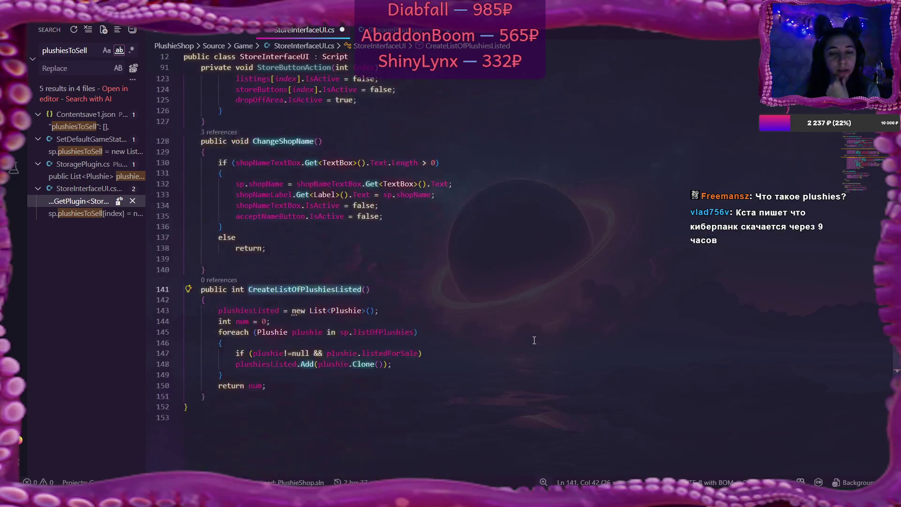
scroll(534, 340, down, 3)
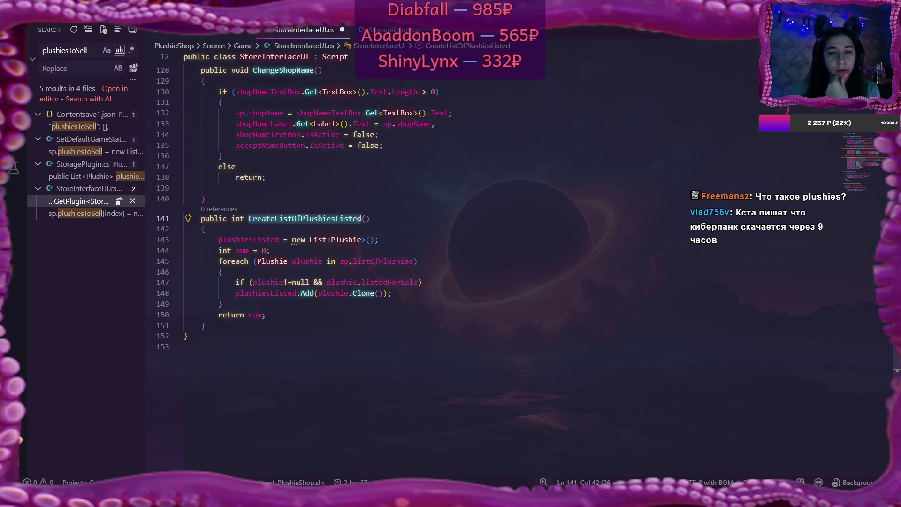
Delete the 'int num = 0;' declaration and the 'return num;' line from CreateListOfPlushiesListed
drag(224, 249, 304, 249)
key(BackSpace)
key(BackSpace)
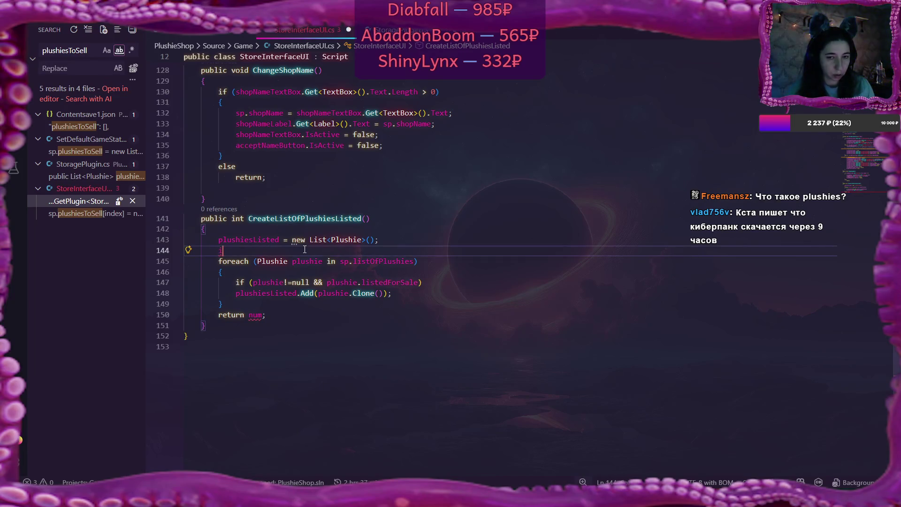
key(Up)
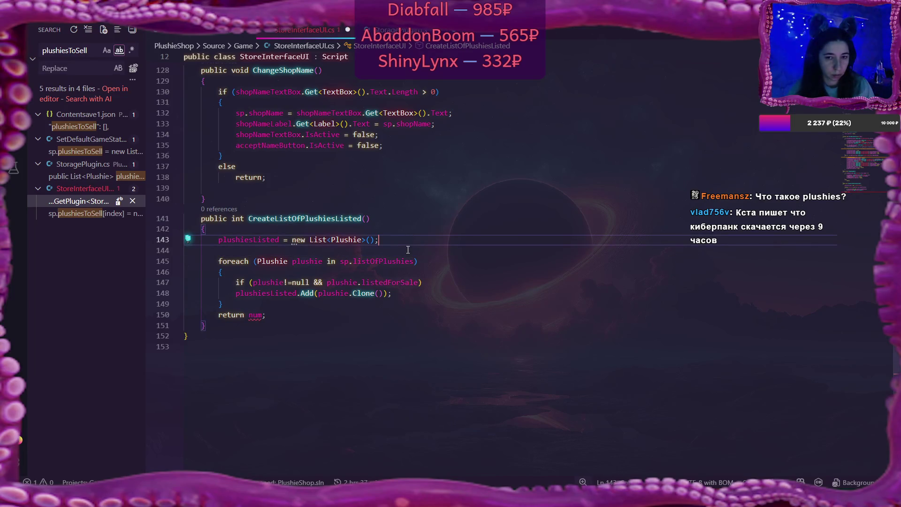
key(Delete)
click(320, 305)
key(shift+Home)
key(BackSpace)
key(BackSpace)
key(BackSpace)
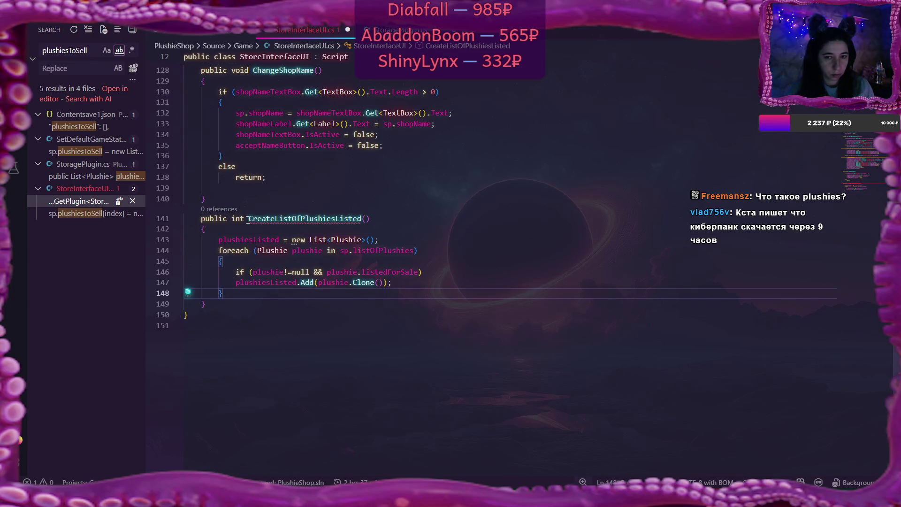
Change the method's return type from int to void and save StoreInterfaceUI.cs
double_click(238, 218)
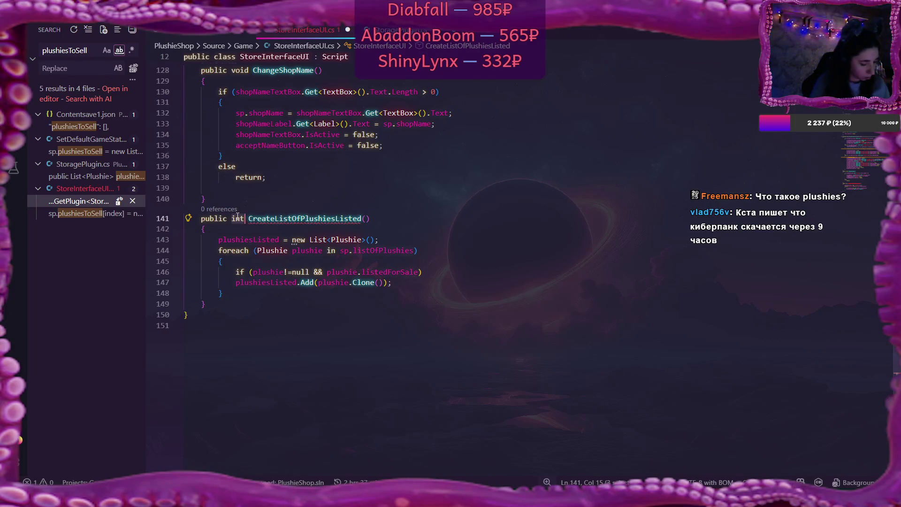
text(void)
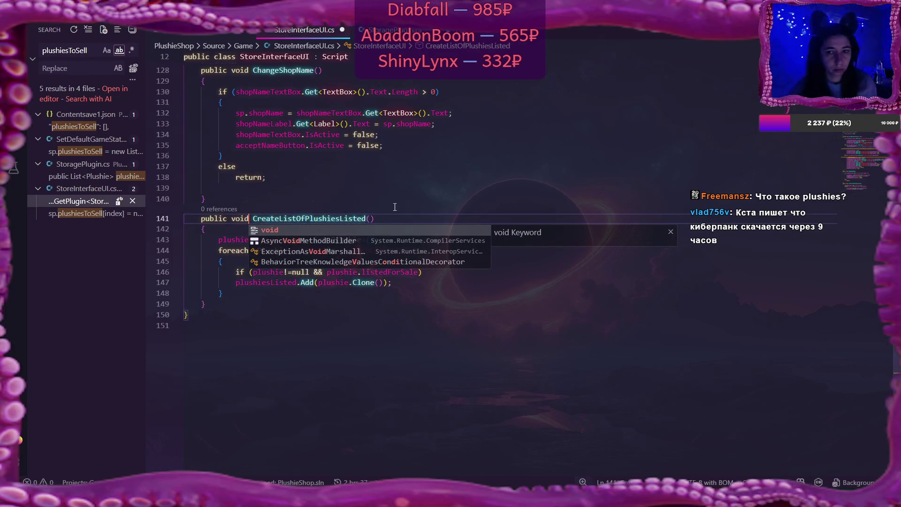
click(399, 216)
key(ctrl+s)
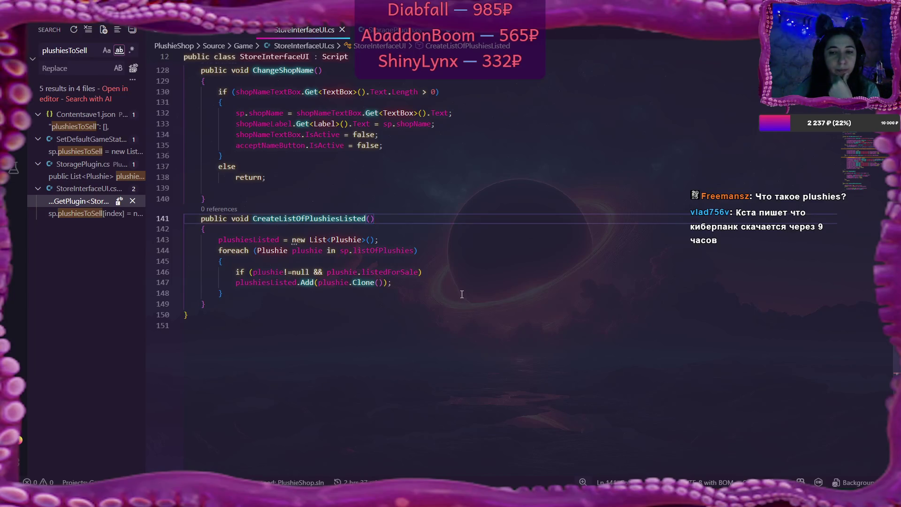
scroll(462, 294, up, 10)
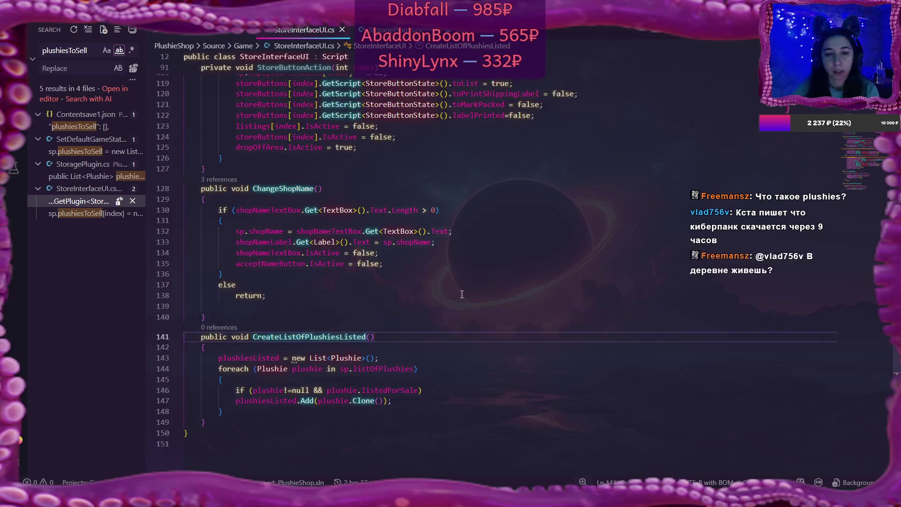
scroll(462, 294, up, 9)
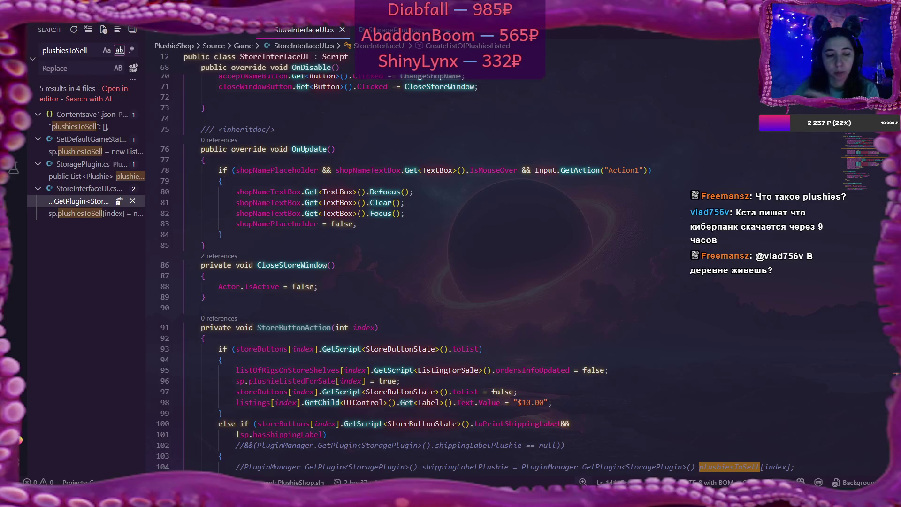
Back in the Flax editor, make LaptopUI active so the store grid shows in the viewport
mouse_move(469, 497)
click(470, 457)
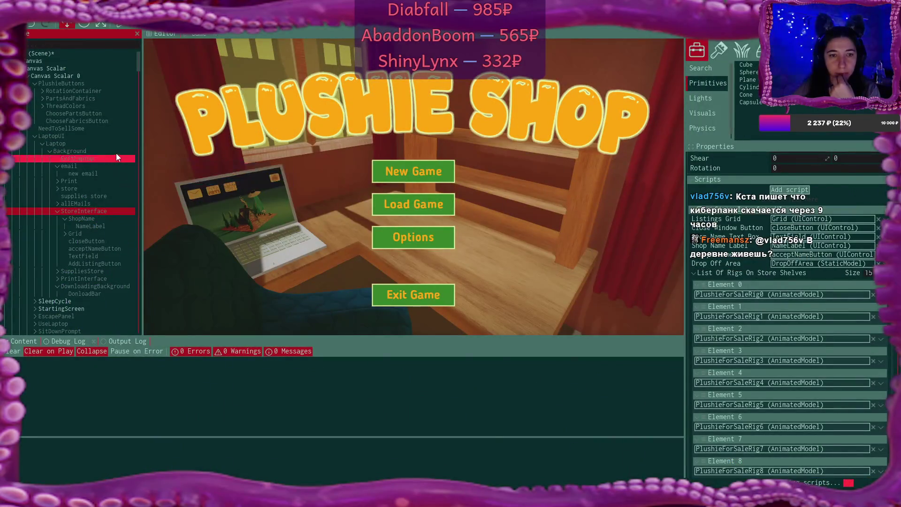
scroll(774, 192, up, 3)
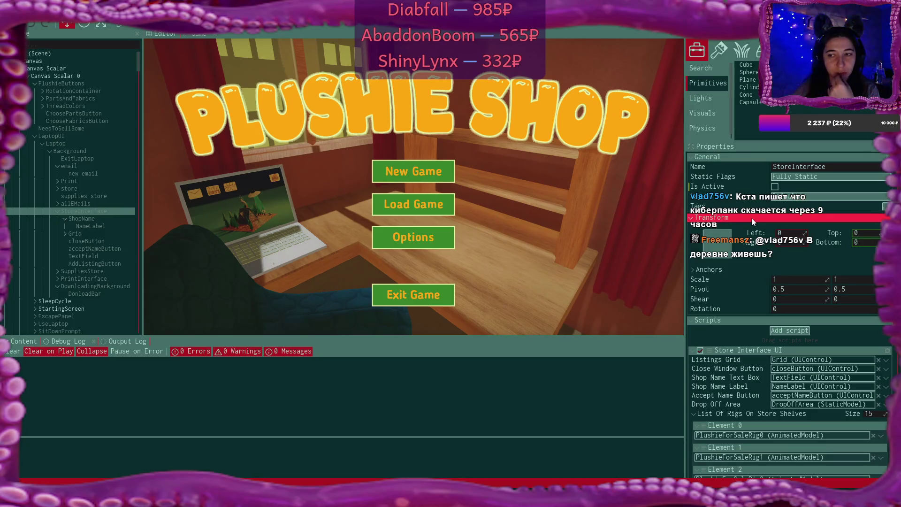
click(750, 218)
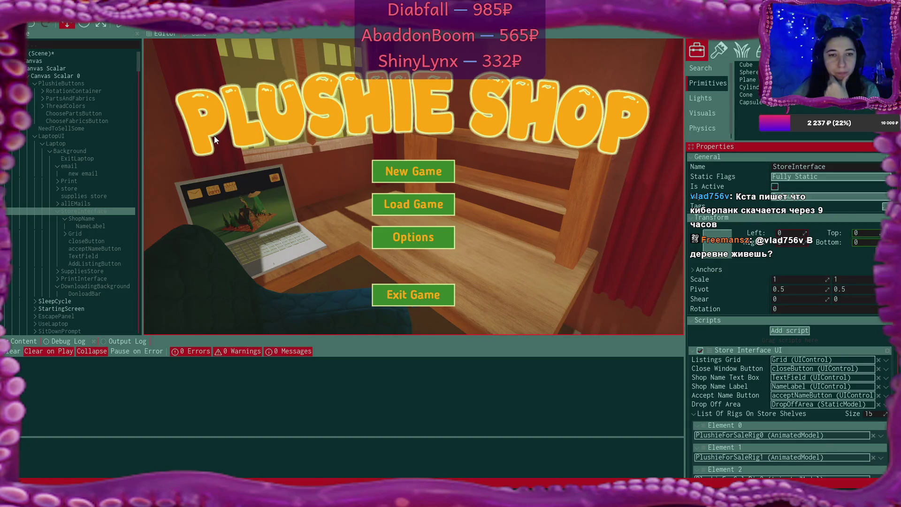
click(74, 136)
click(774, 186)
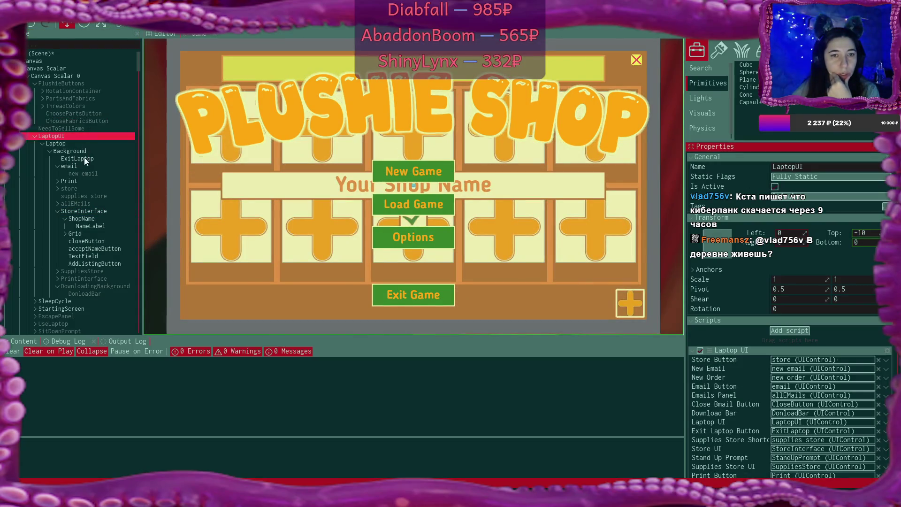
Deactivate StartingScreen to hide the main menu, then expand Grid and select the first Listing slot
click(92, 308)
click(775, 186)
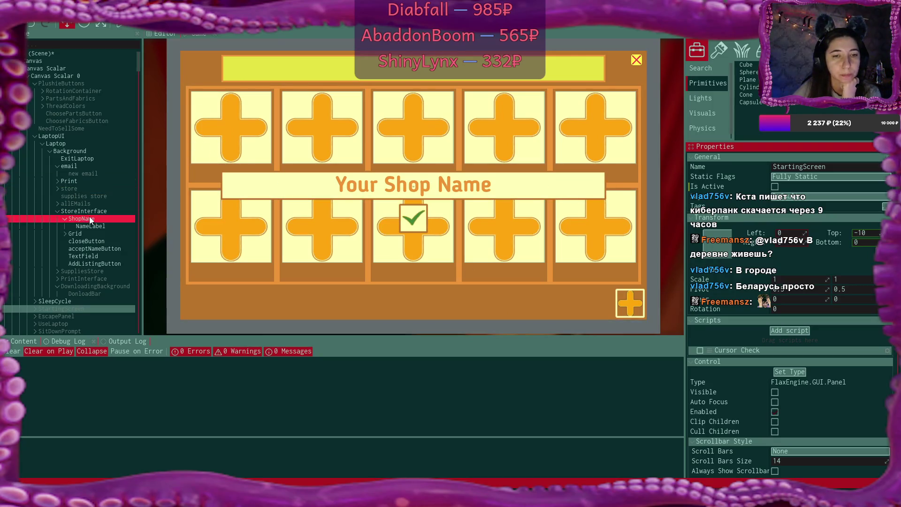
click(66, 234)
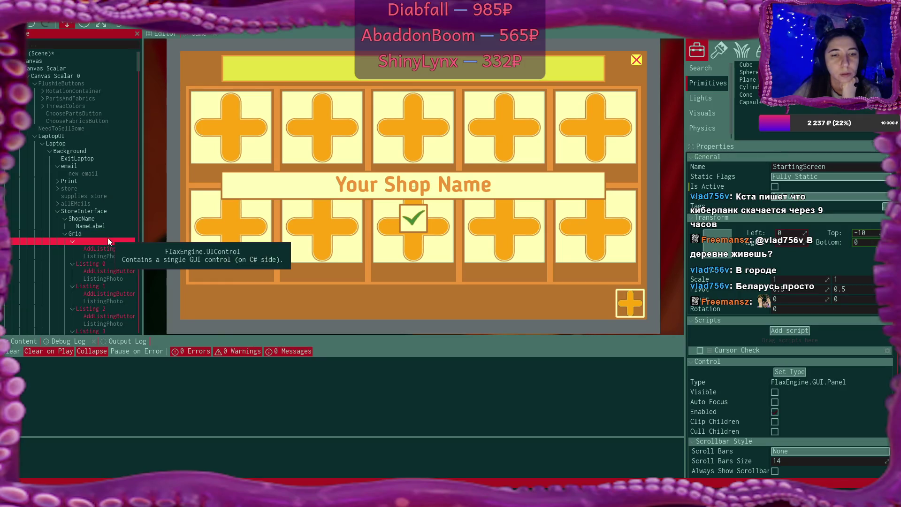
scroll(112, 256, down, 1)
scroll(111, 249, down, 1)
click(97, 219)
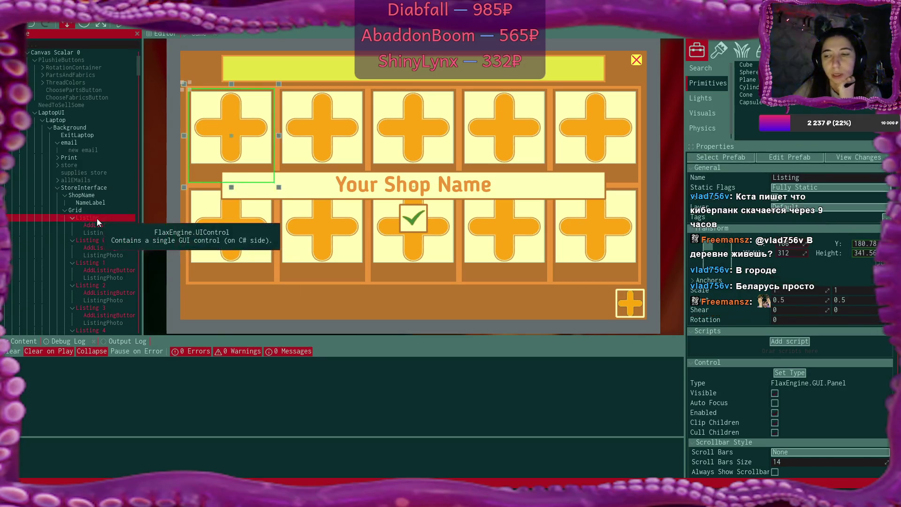
Select the first Listing slot and open View Changes to list its prefab overrides
click(63, 209)
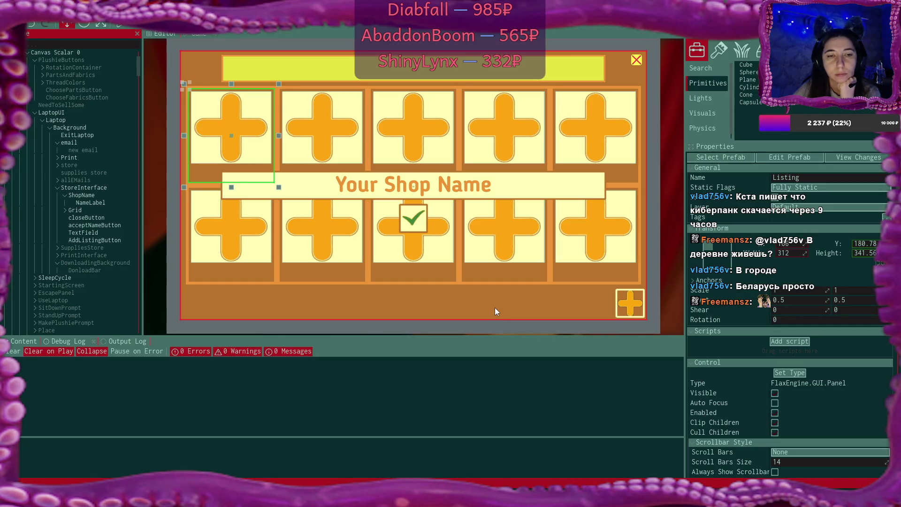
click(66, 211)
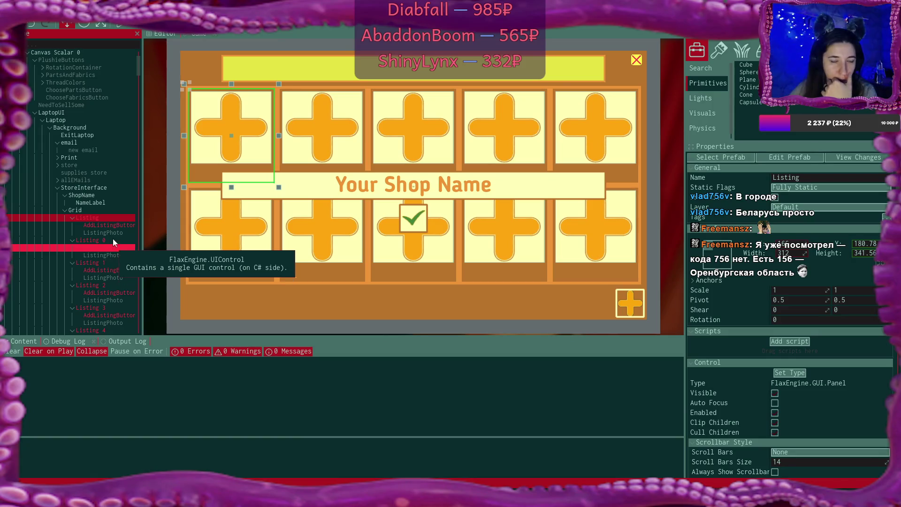
click(116, 224)
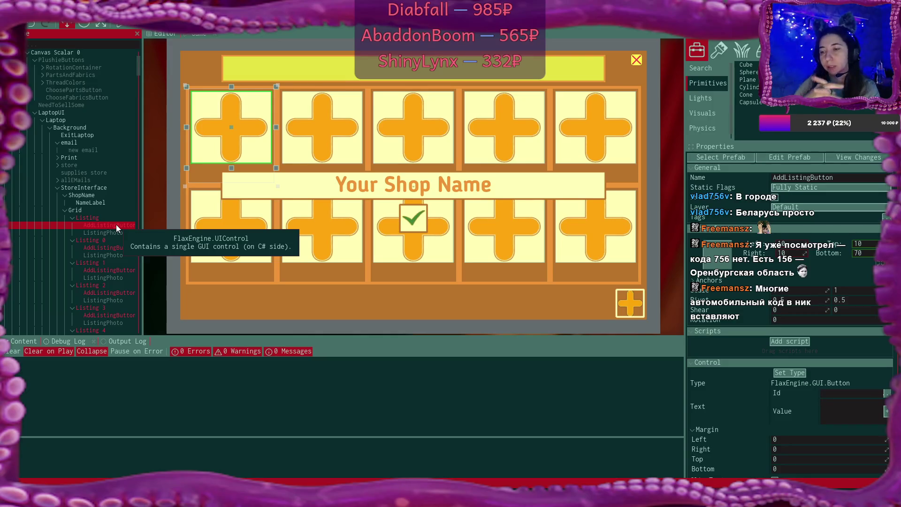
click(99, 217)
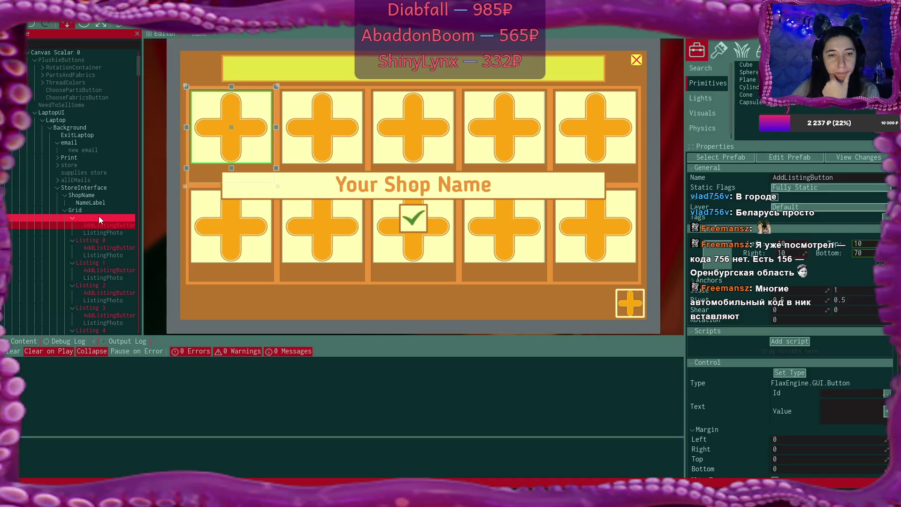
scroll(790, 314, down, 3)
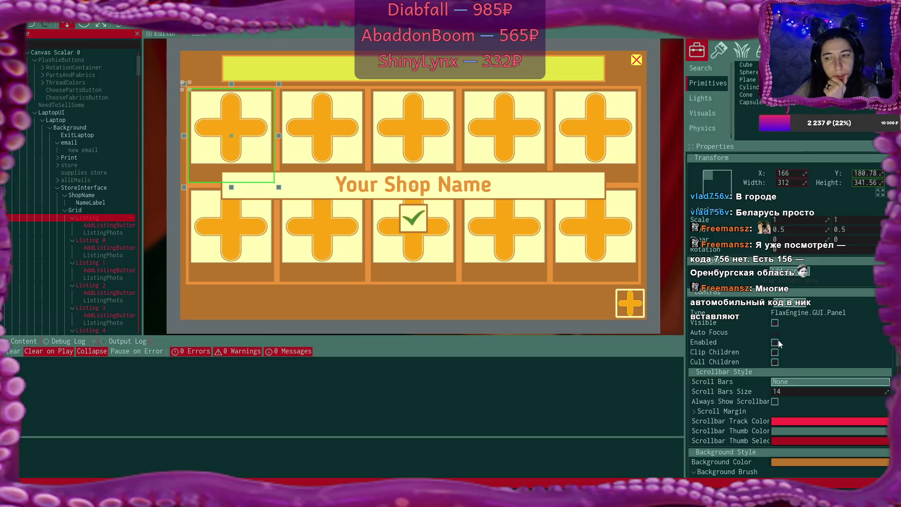
click(775, 359)
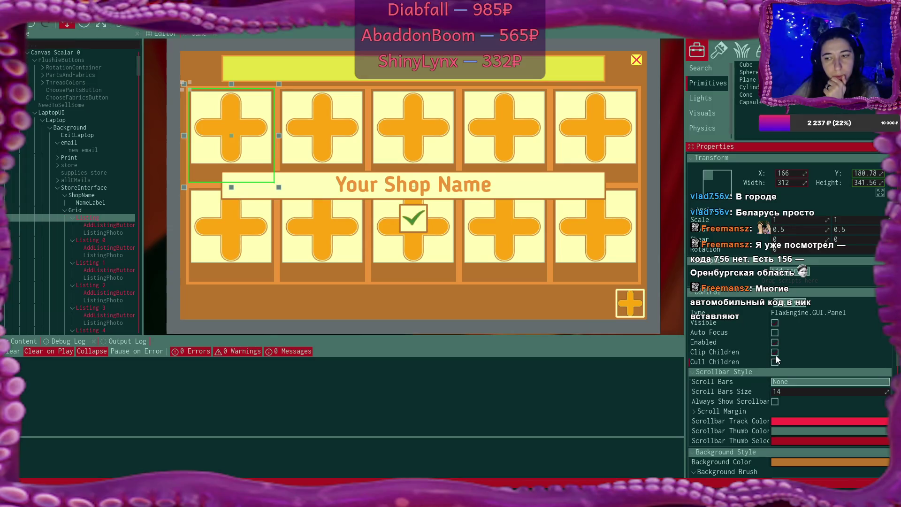
scroll(866, 221, up, 3)
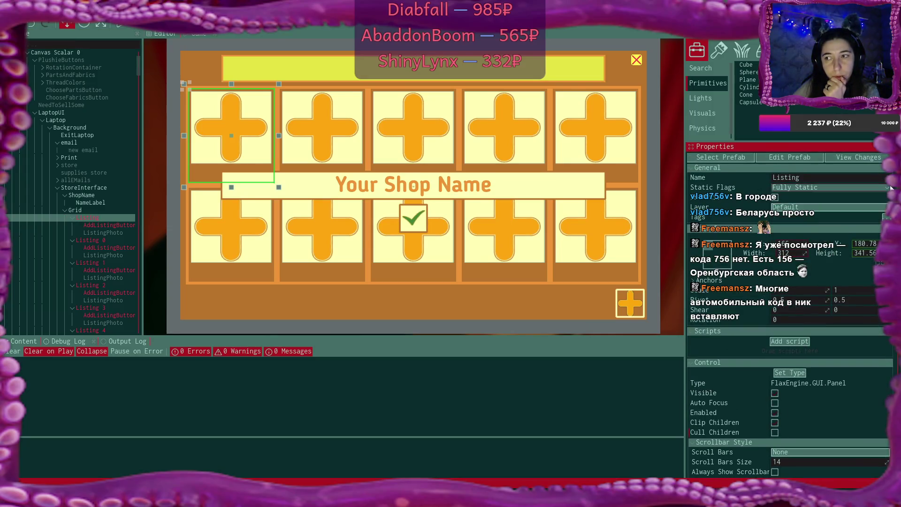
click(863, 157)
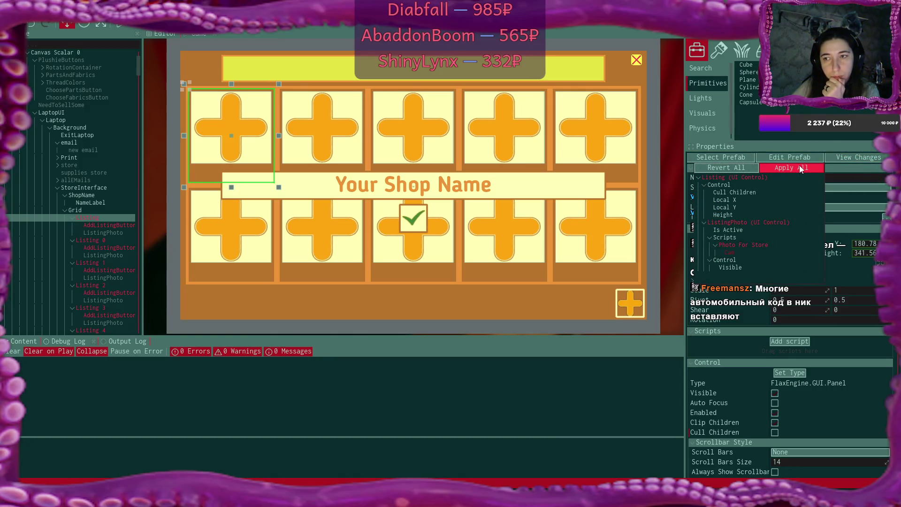
Revert the Listing slot's Cull Children override, close the overrides list, and show the Content browser
right_click(758, 192)
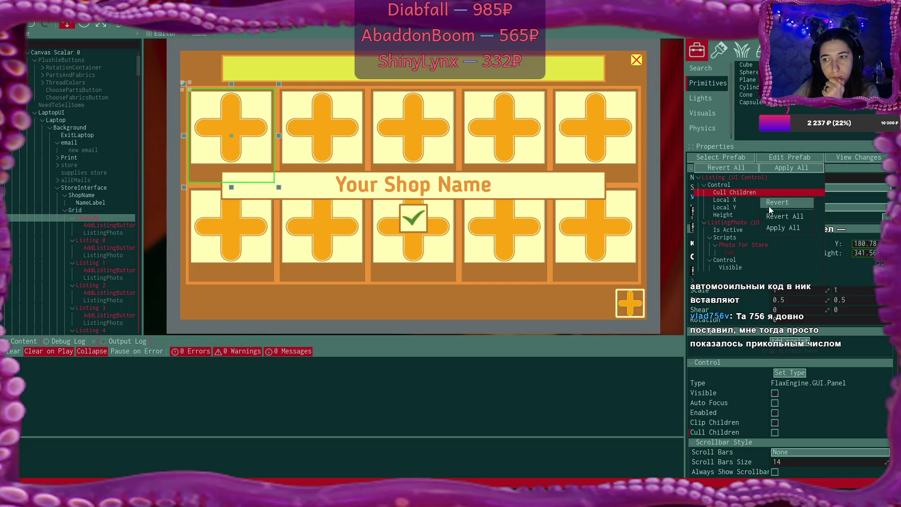
click(768, 205)
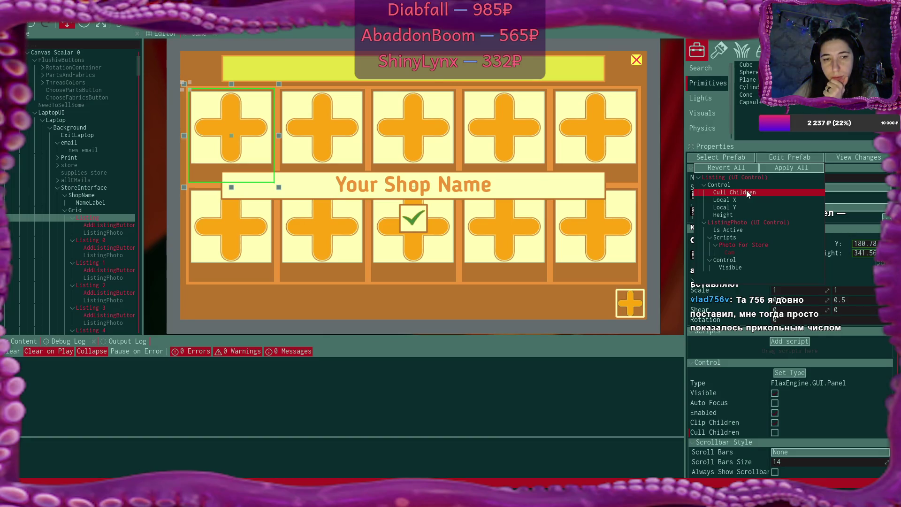
click(492, 415)
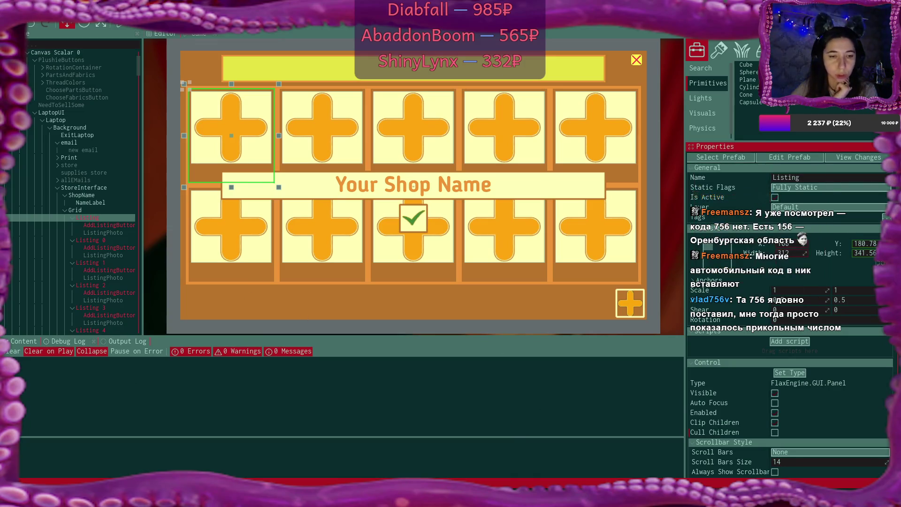
click(35, 340)
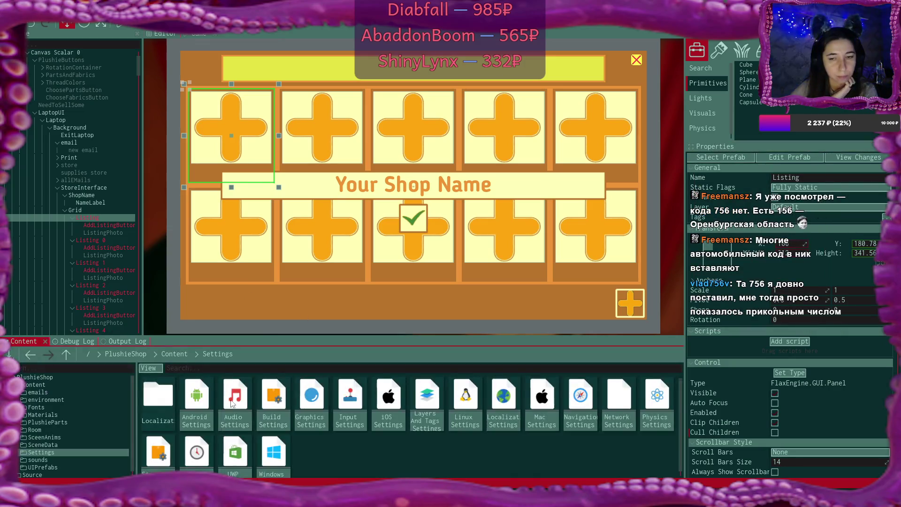
Open Listing.prefab from Content/UIPrefabs, toggle Cull Children, review the changes, and close the editor
click(174, 354)
double_click(555, 400)
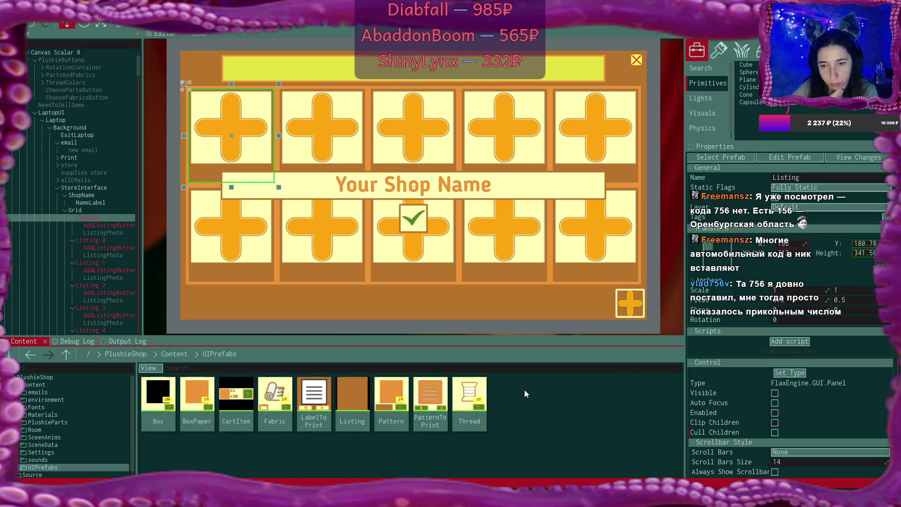
double_click(348, 387)
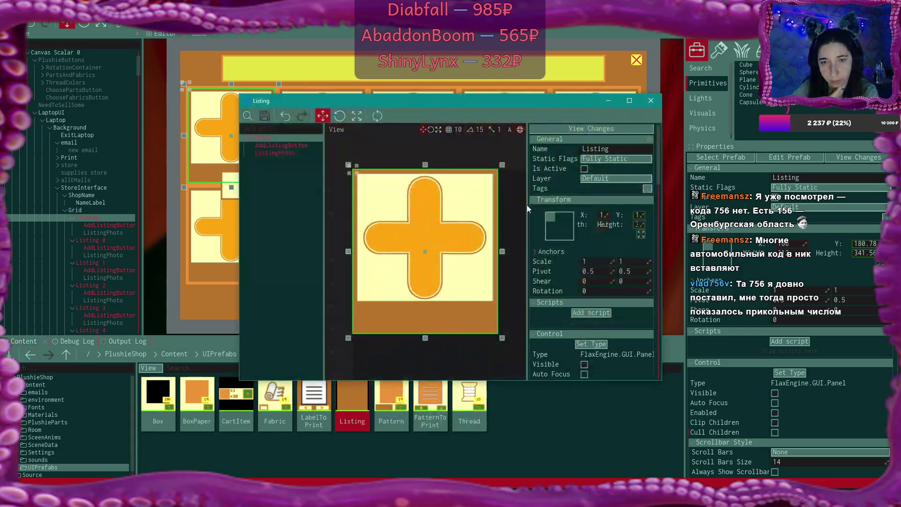
scroll(625, 294, down, 5)
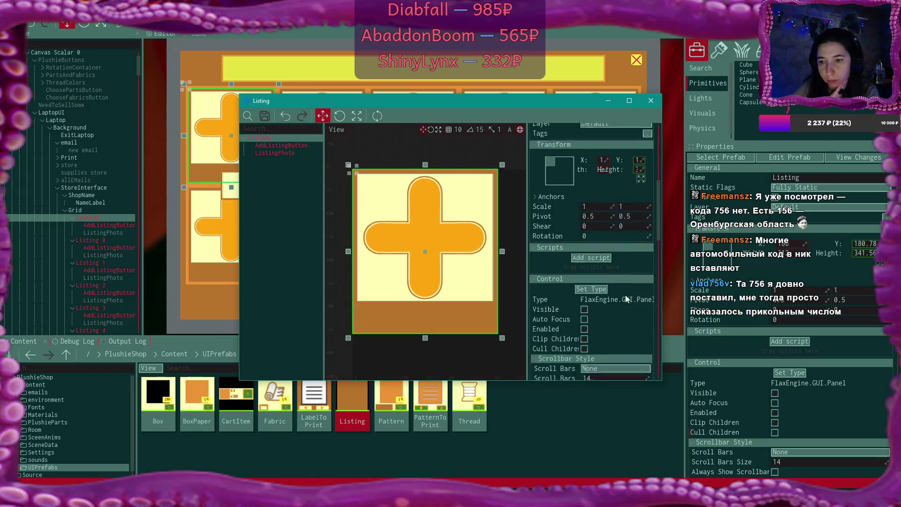
click(583, 238)
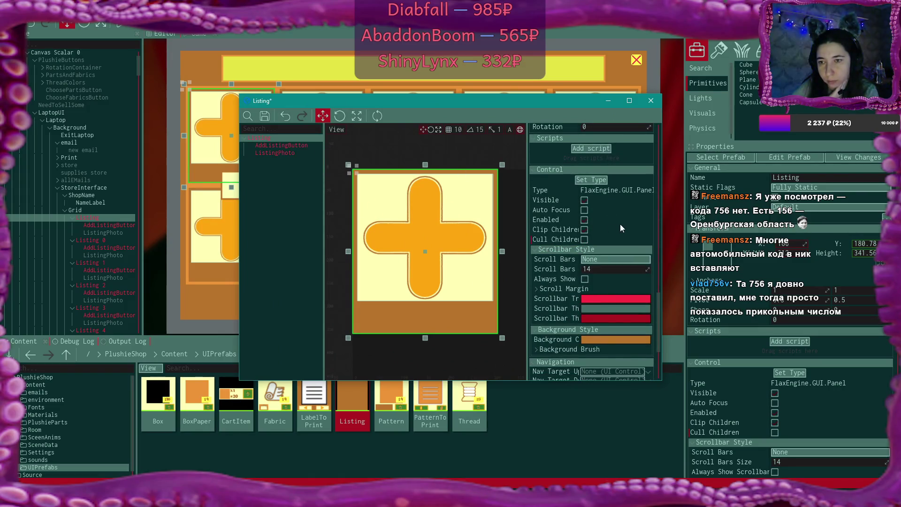
scroll(642, 149, up, 5)
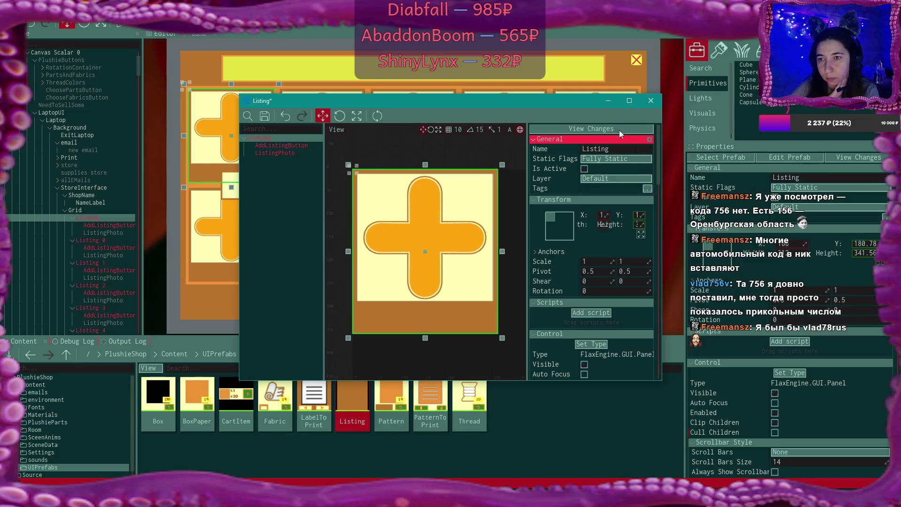
click(621, 131)
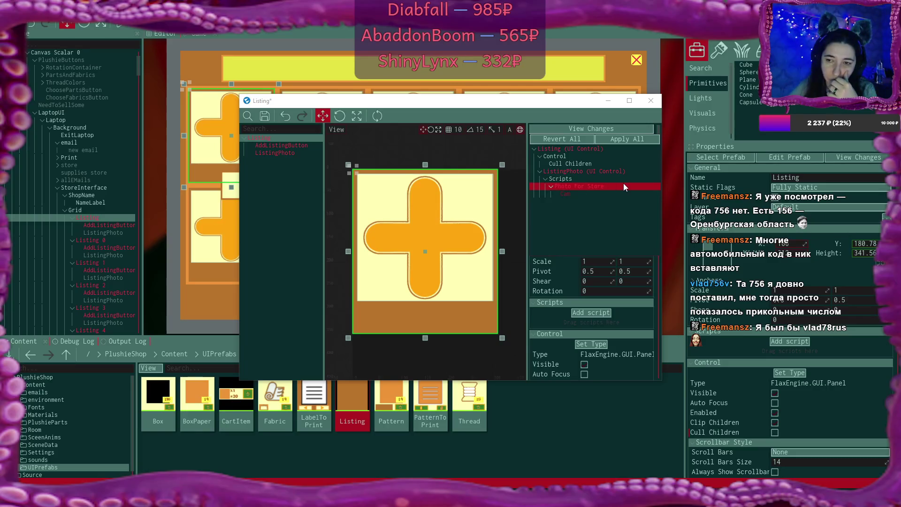
click(656, 103)
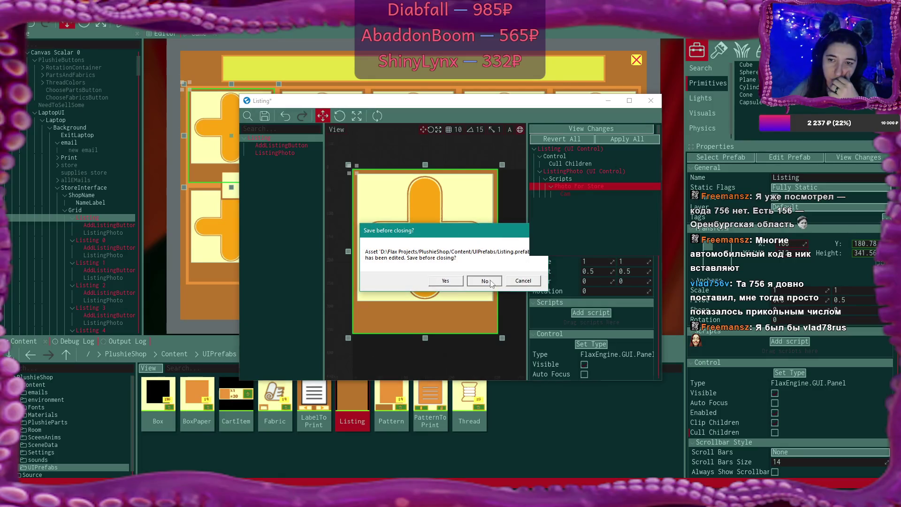
Discard the Listing prefab edit without saving, then switch to Visual Studio Code
click(566, 284)
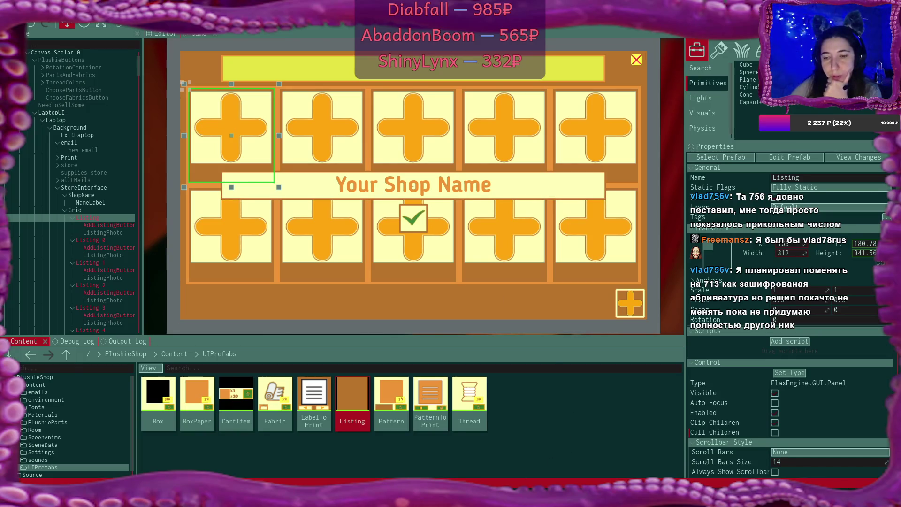
key(alt+Tab)
scroll(404, 263, up, 5)
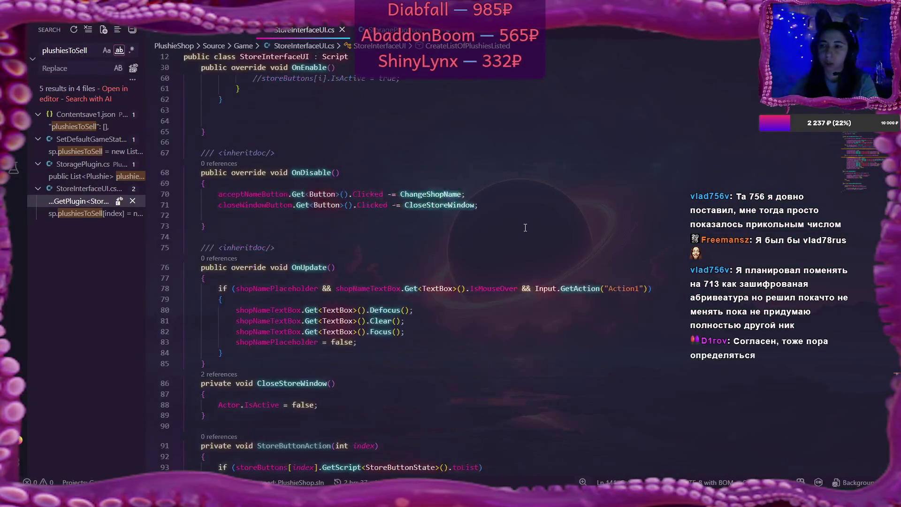
key(ctrl+shift+e)
scroll(424, 127, up, 10)
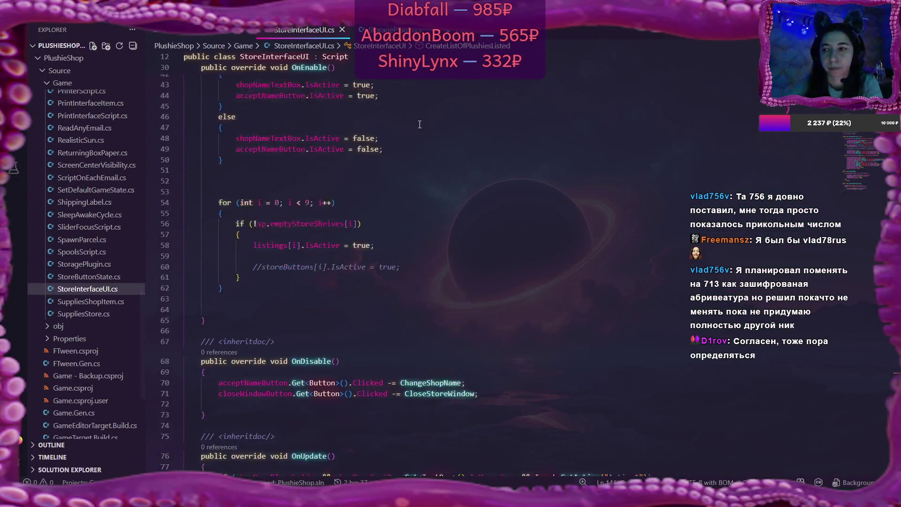
scroll(424, 127, up, 6)
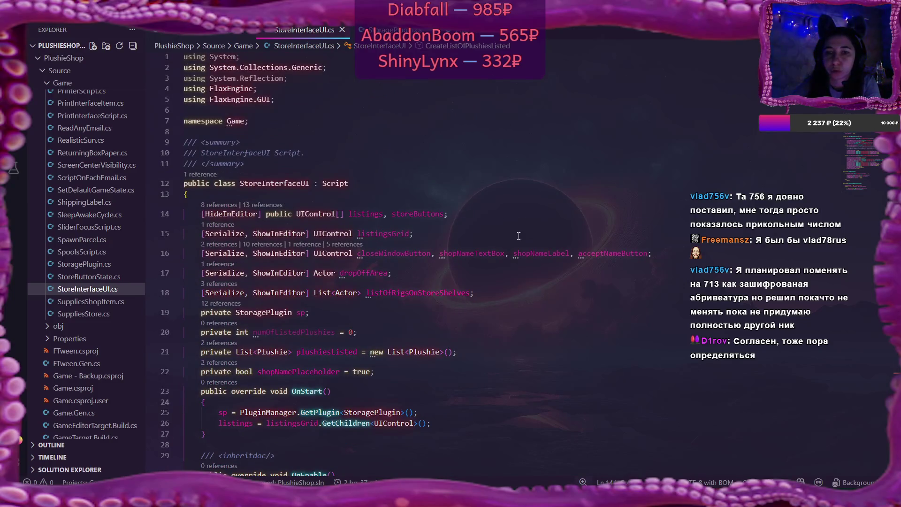
scroll(516, 233, down, 2)
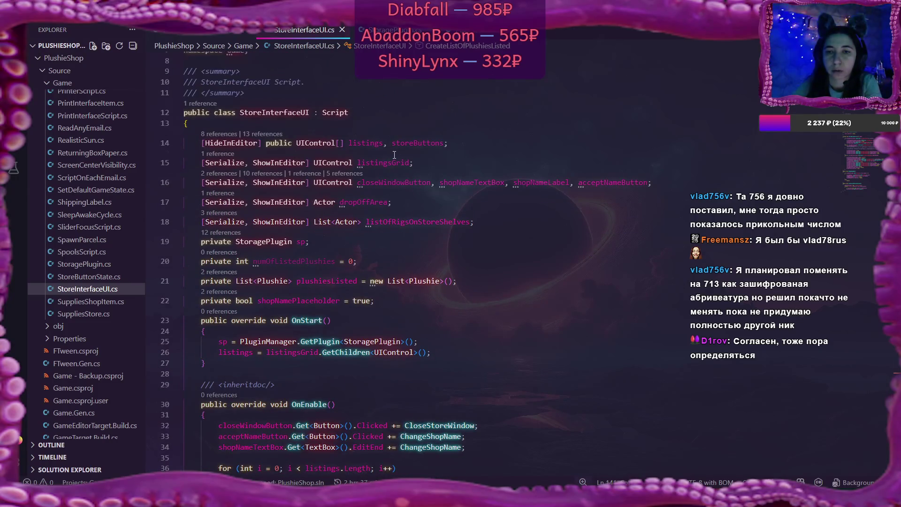
click(383, 142)
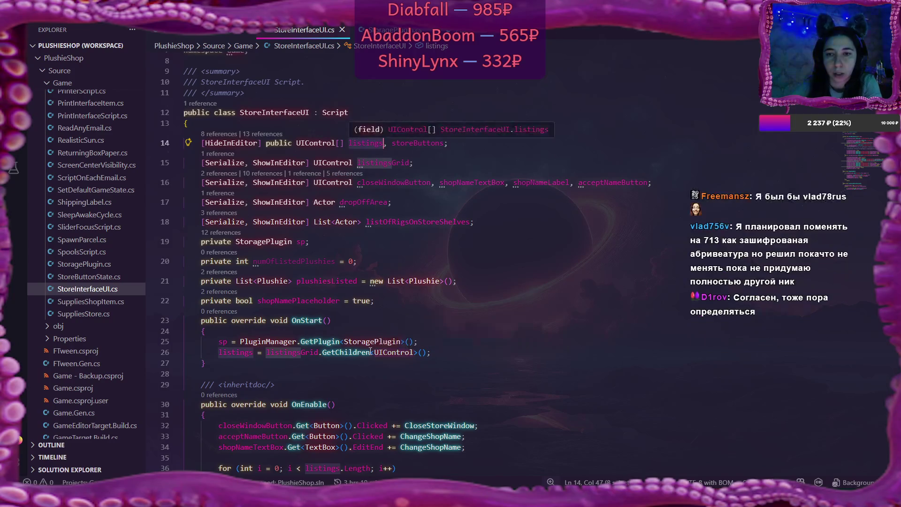
key(alt+Tab)
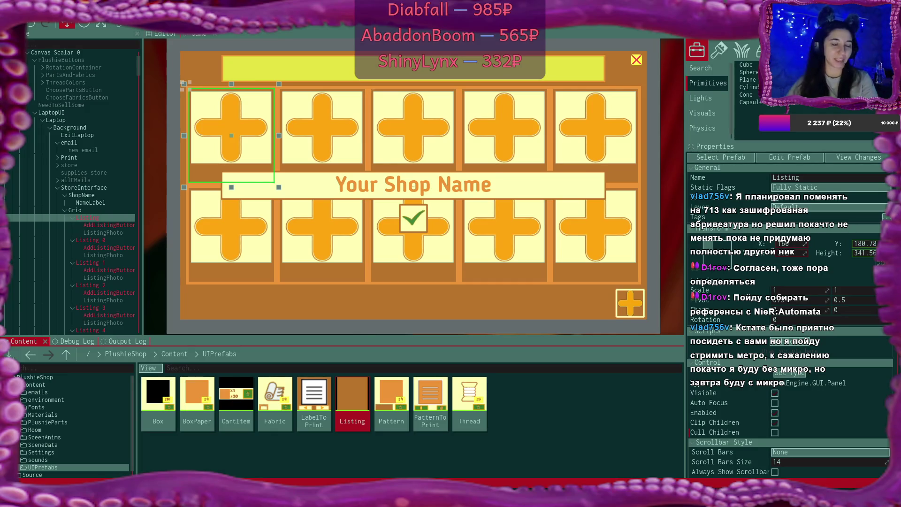
Focus the game viewport and select the first Listing's AddListingButton in the Scene tree
click(441, 175)
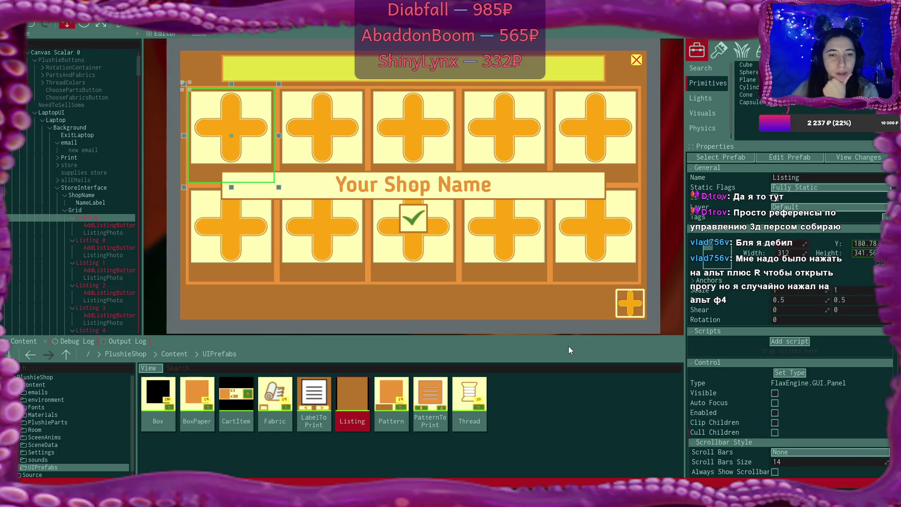
click(111, 226)
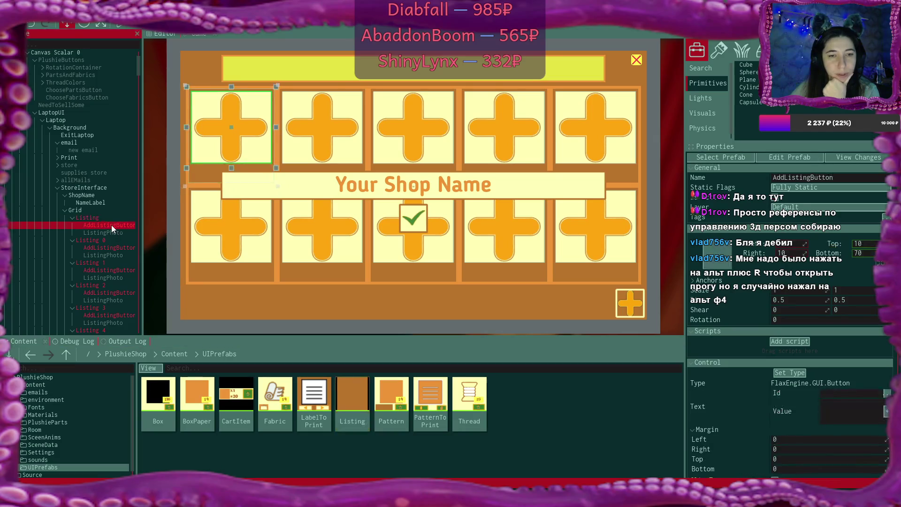
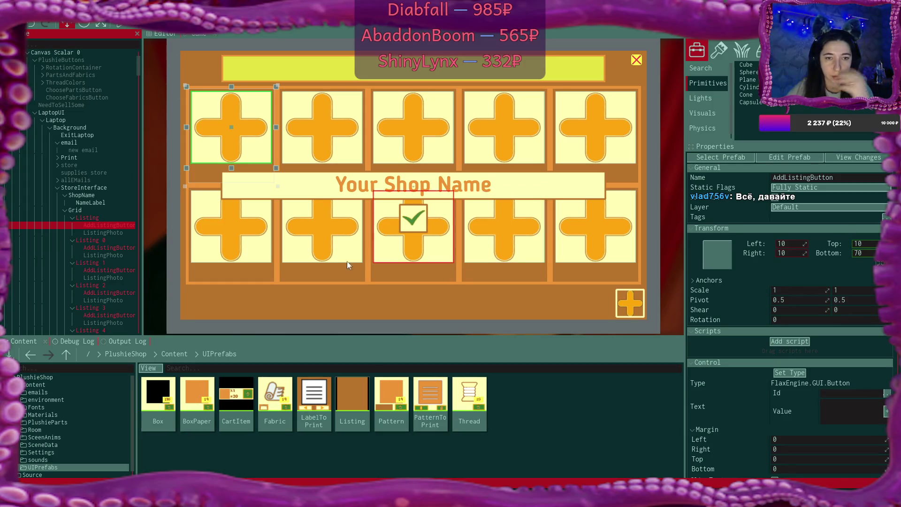
Open the Listing prefab and deactivate both ListingPhoto and AddListingButton
double_click(356, 401)
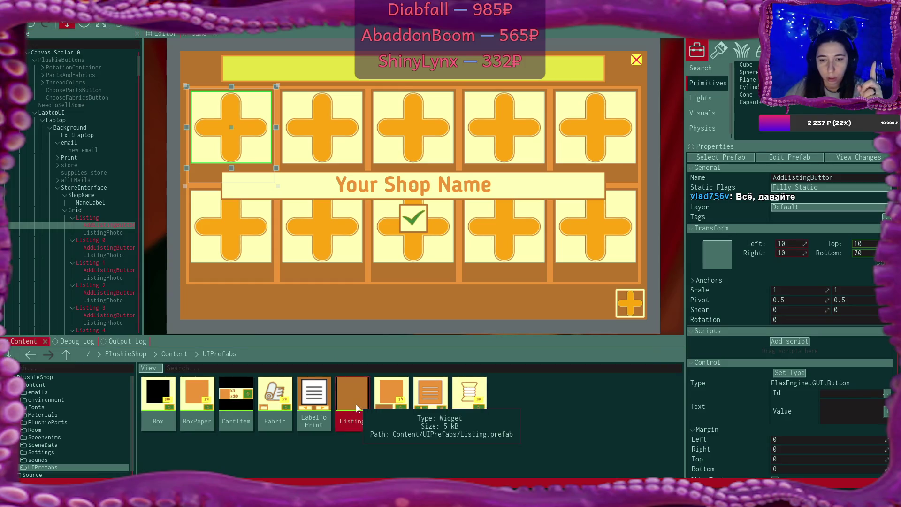
click(291, 154)
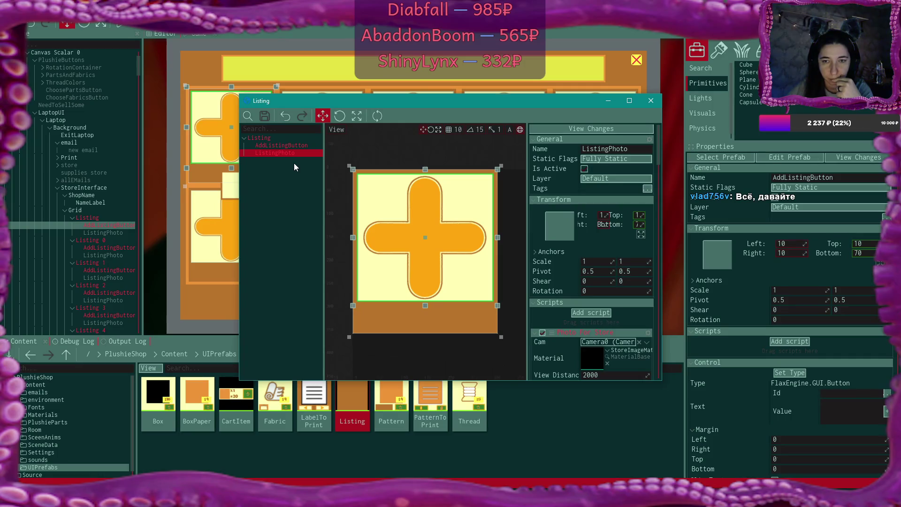
click(585, 167)
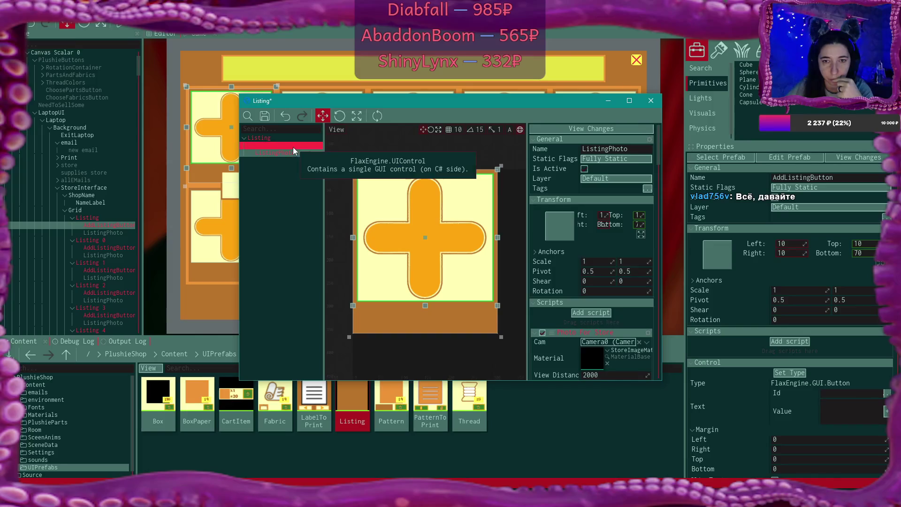
click(293, 146)
click(585, 168)
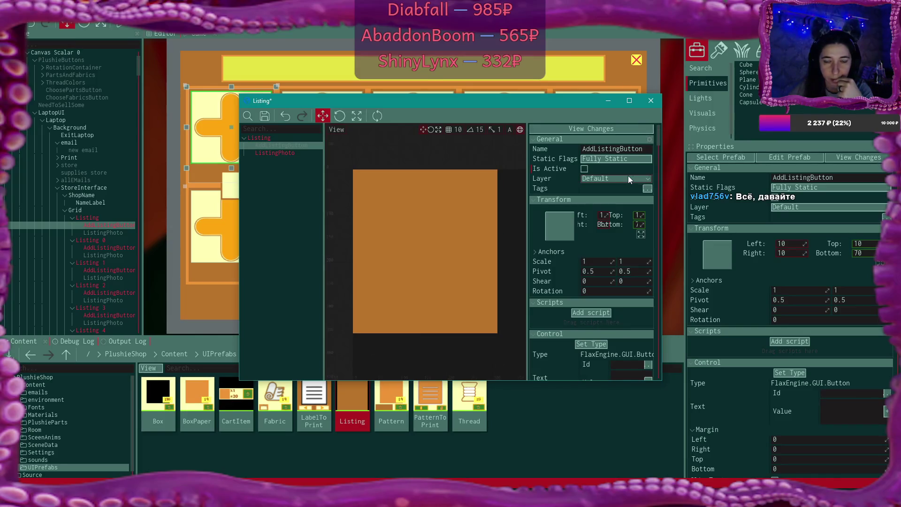
Reactivate AddListingButton while ListingPhoto stays inactive
click(308, 154)
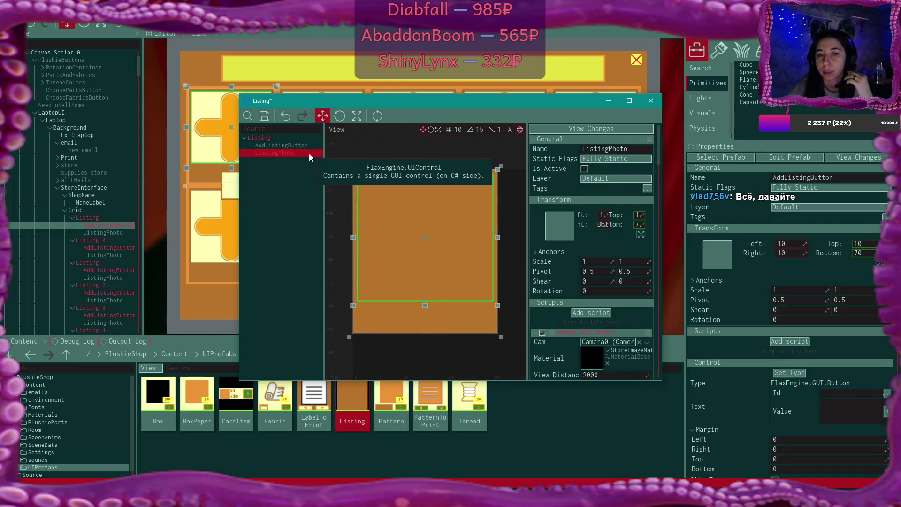
click(303, 147)
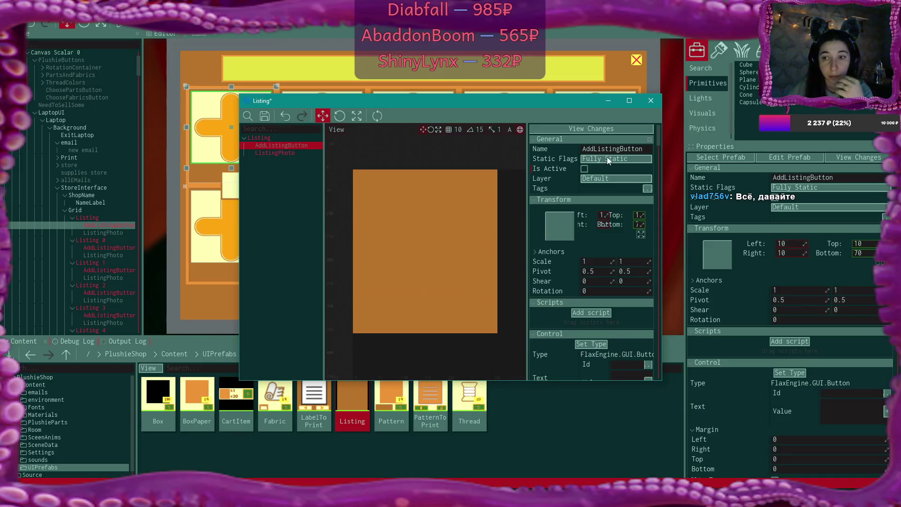
click(584, 169)
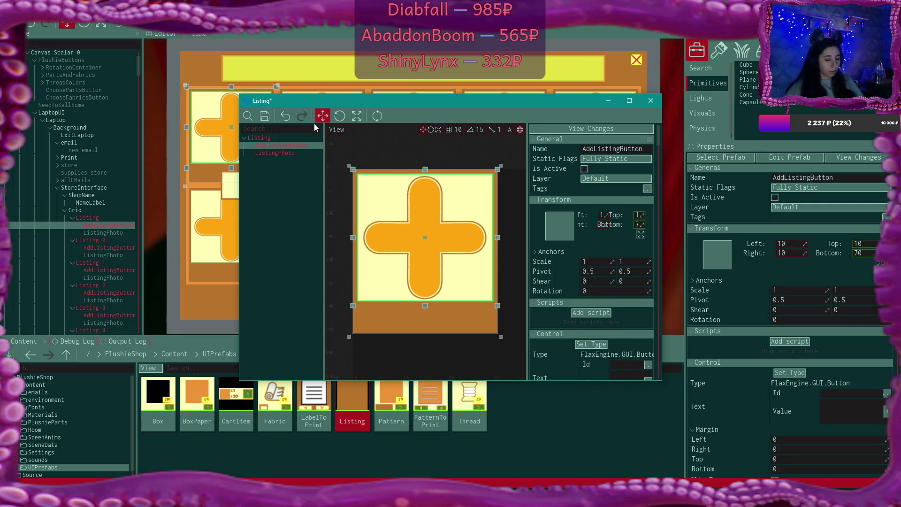
Select AddListingButton in the Listing prefab hierarchy
click(291, 146)
Delete AddListingButton from the Listing prefab
scroll(612, 194, down, 5)
scroll(613, 193, up, 10)
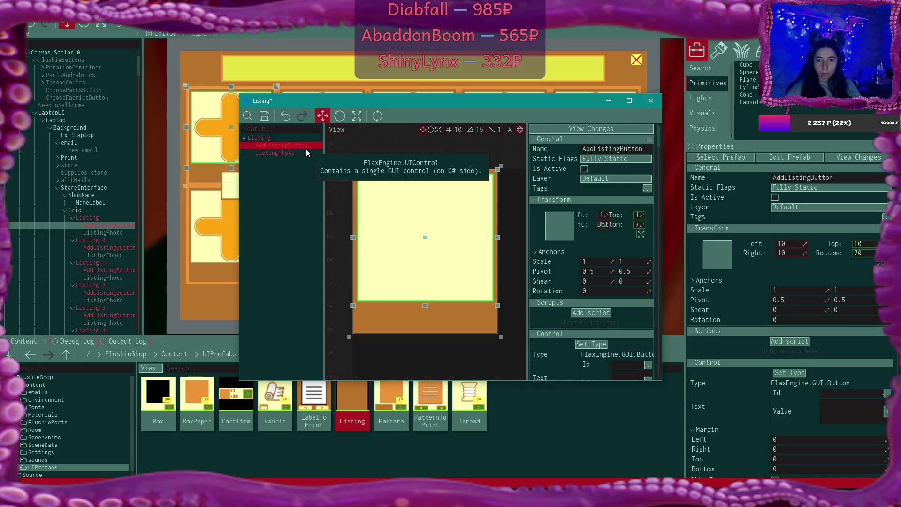
key(Delete)
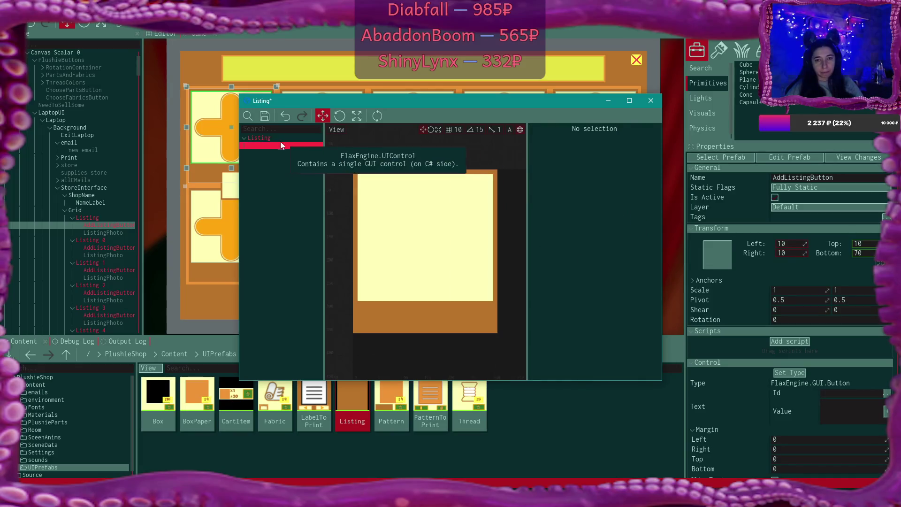
Add a new UI Control under Listing named Price
right_click(257, 139)
mouse_move(294, 256)
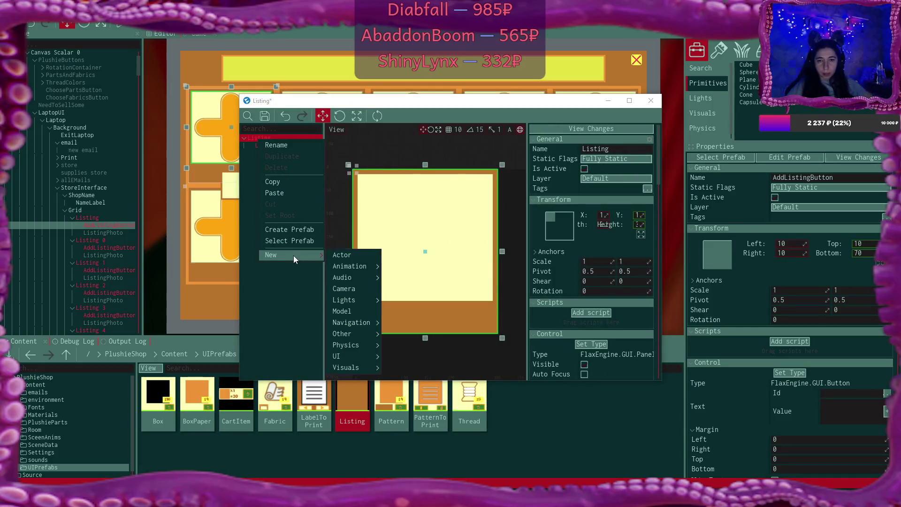
mouse_move(366, 356)
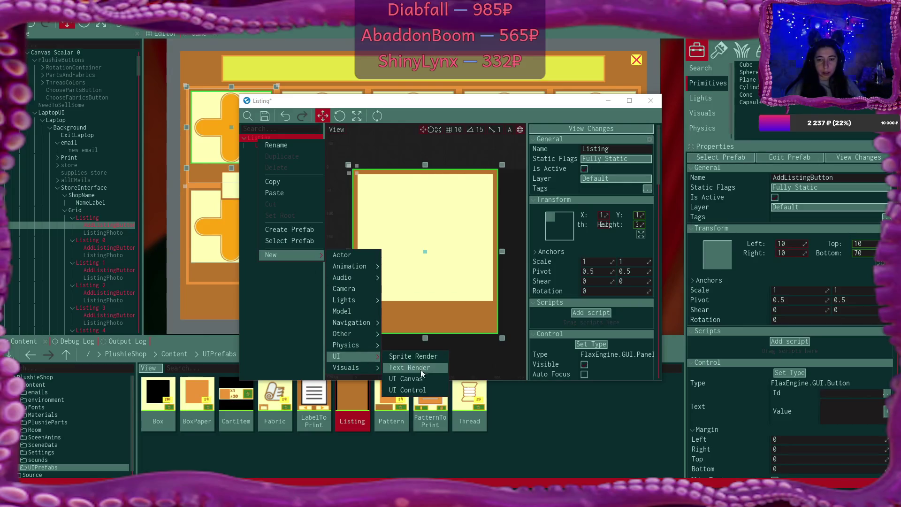
click(423, 392)
text(Price)
key(Return)
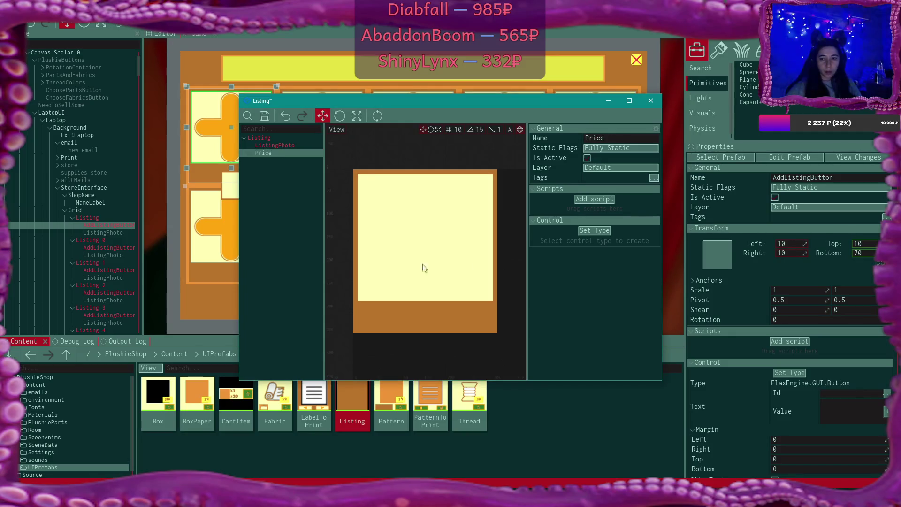
Make Price a Label anchored bottom-left, with the prefab editor maximized
click(598, 231)
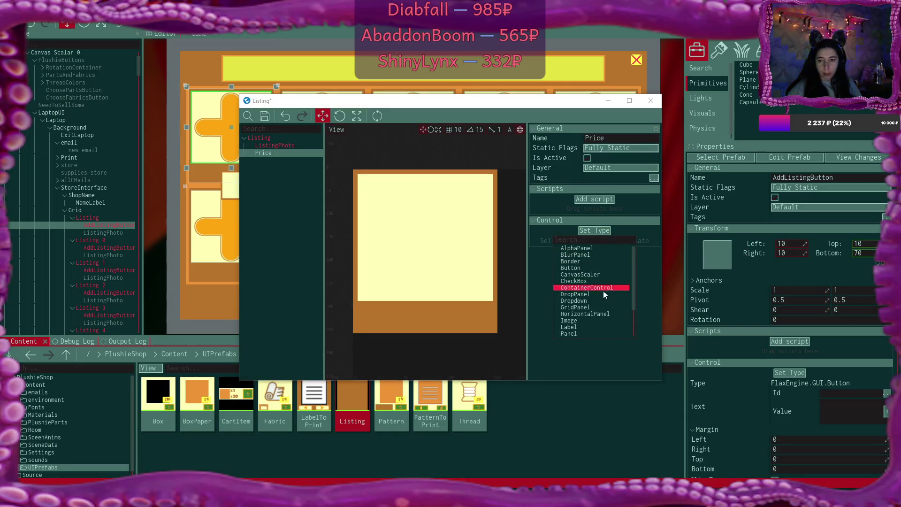
click(592, 327)
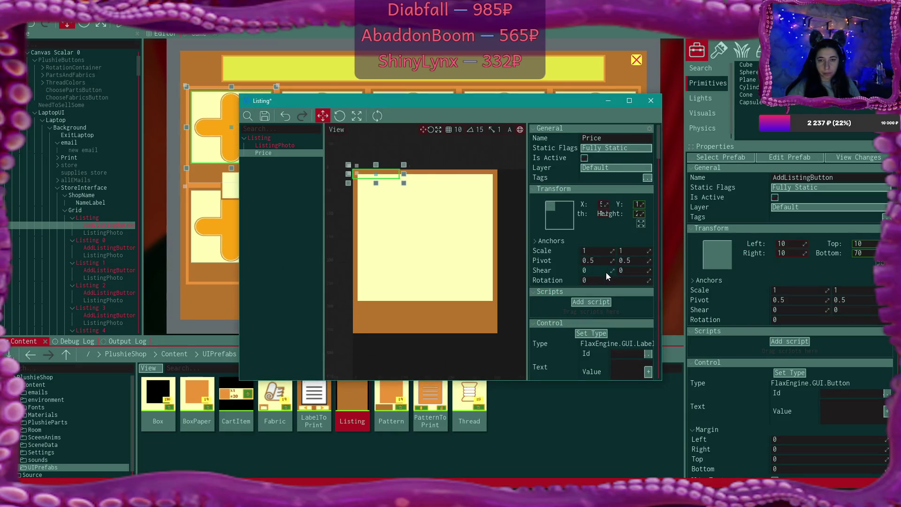
click(556, 217)
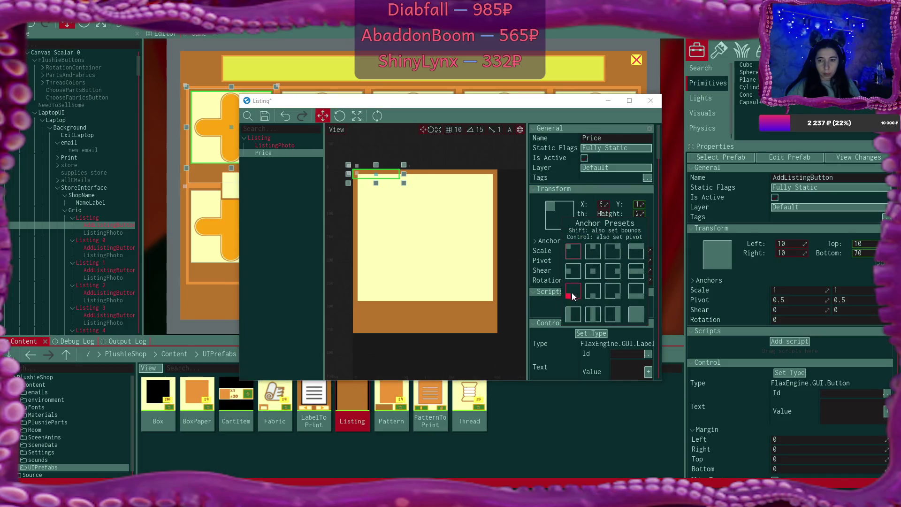
click(572, 291)
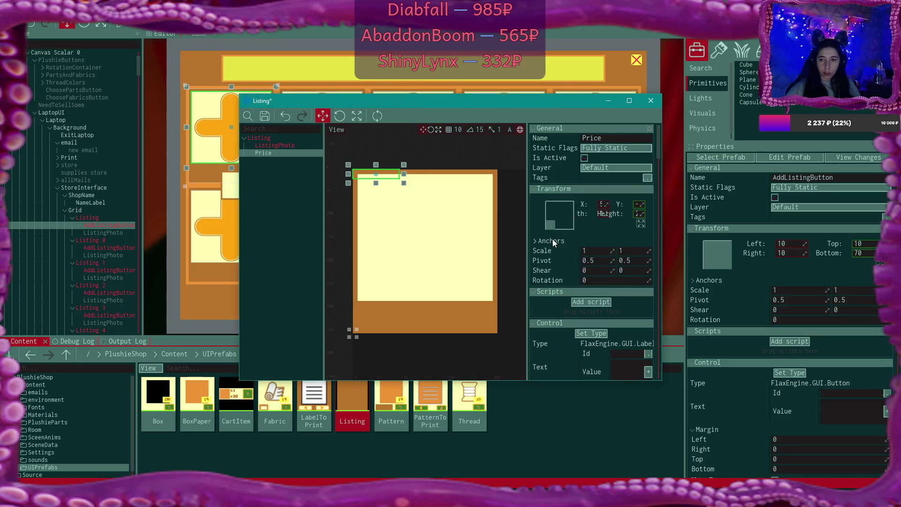
click(629, 102)
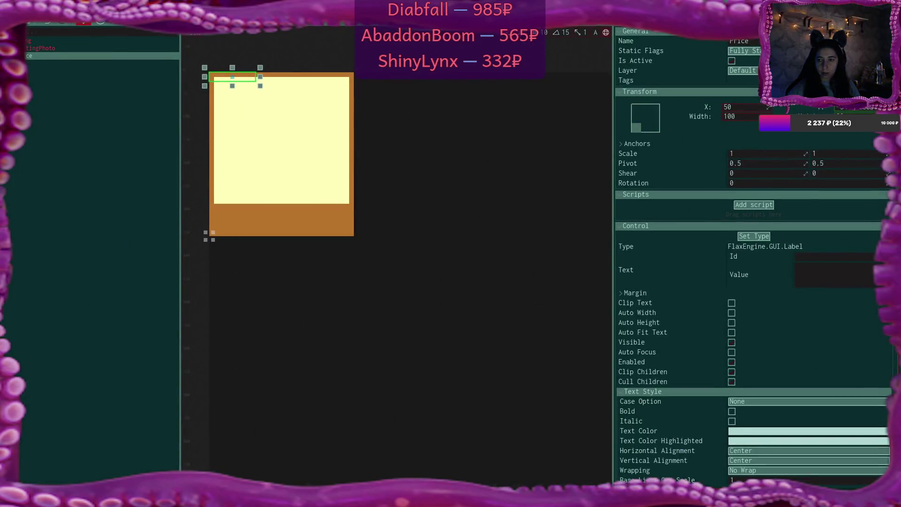
Adjust the Price label's vertical position and set its X to 60
click(865, 109)
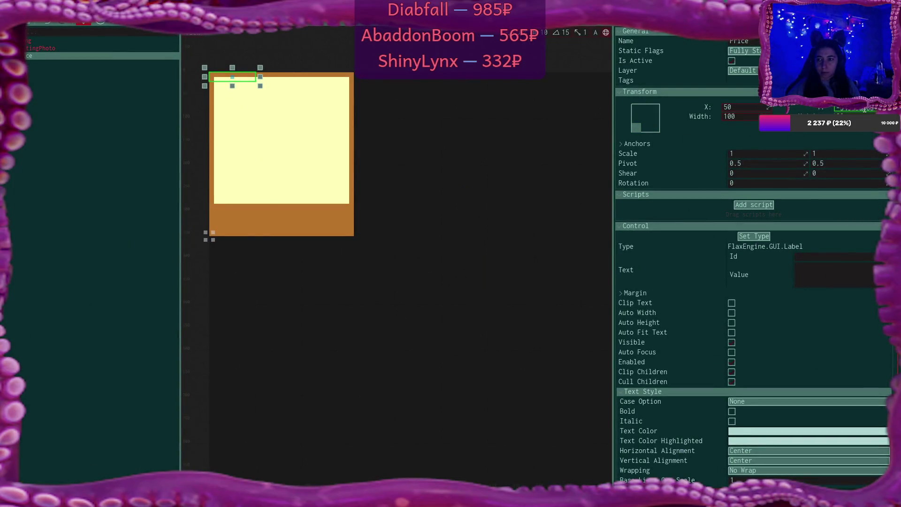
text(0)
key(Return)
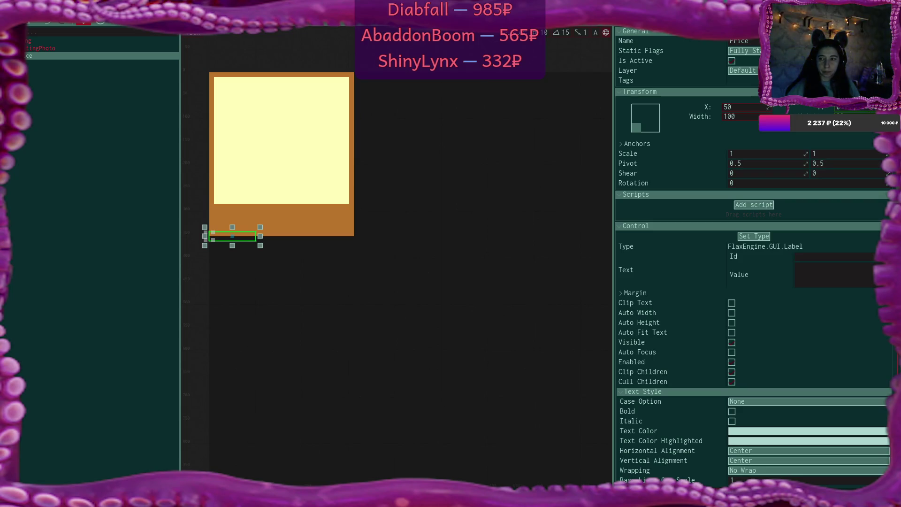
text(-30)
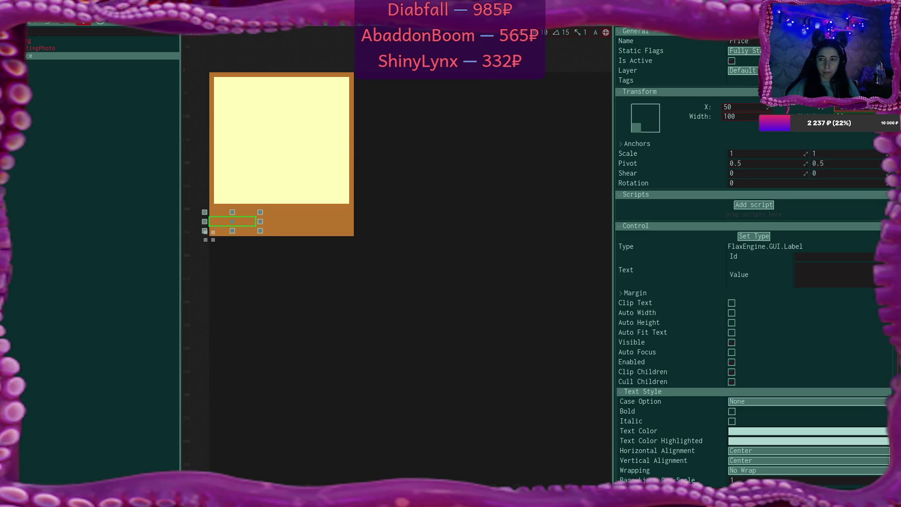
click(874, 109)
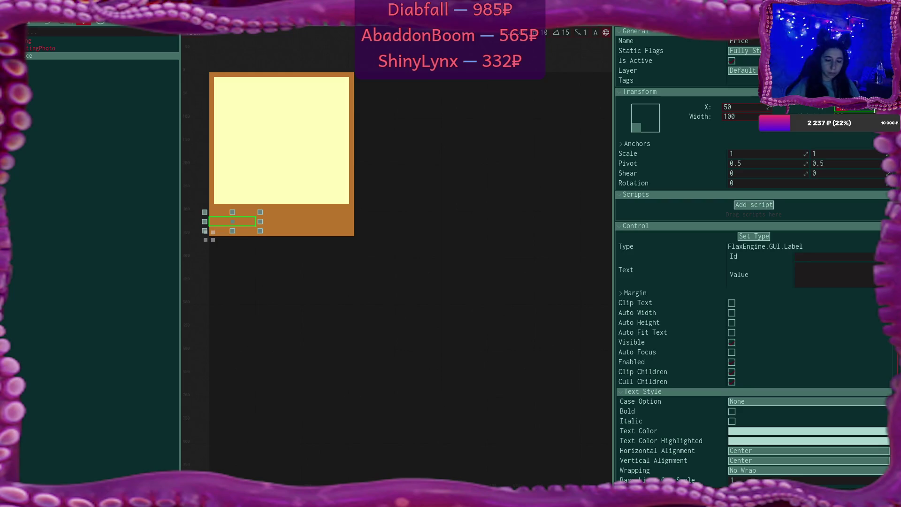
text(-50)
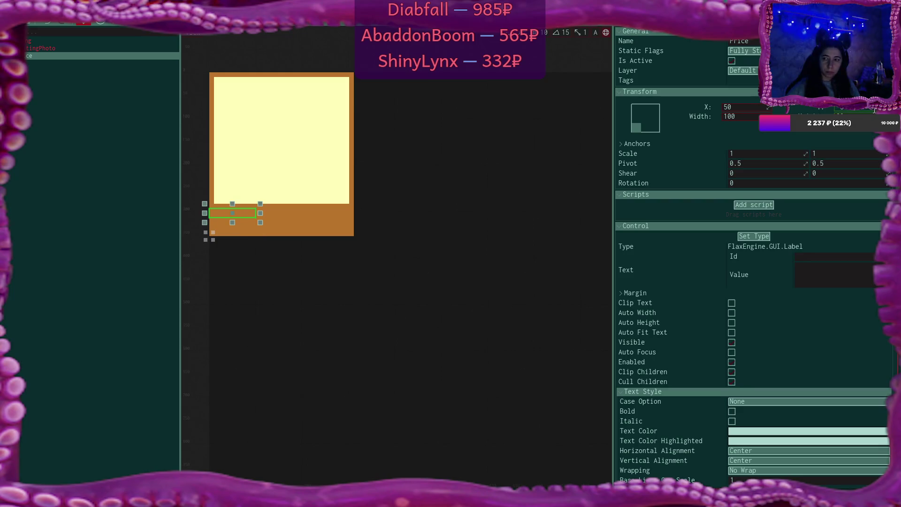
text(-40)
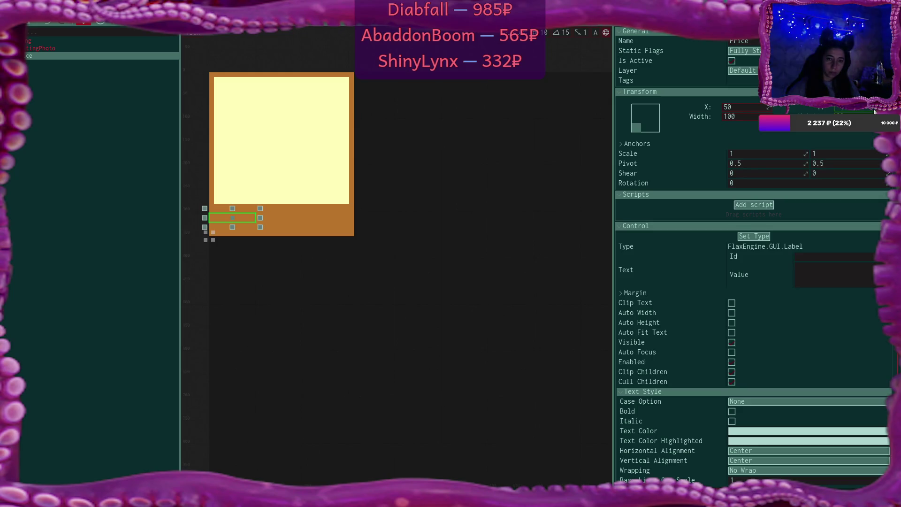
key(BackSpace)
key(BackSpace)
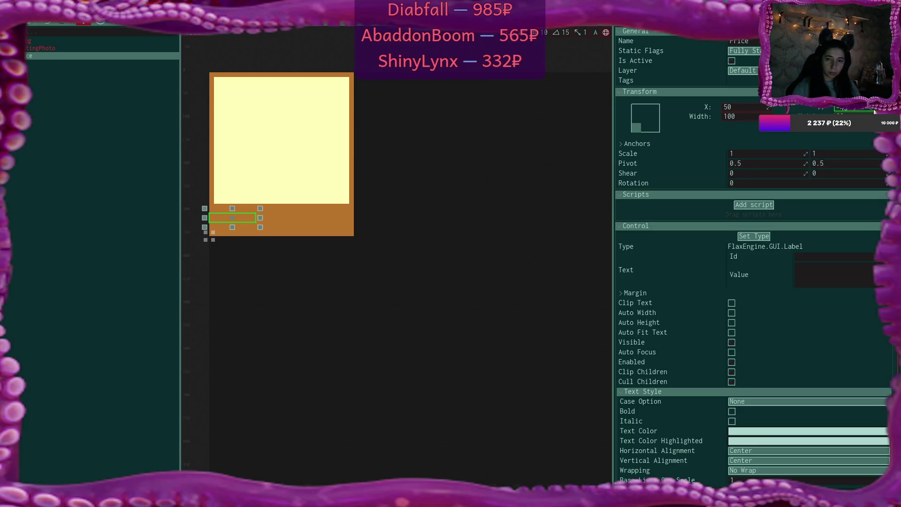
key(Return)
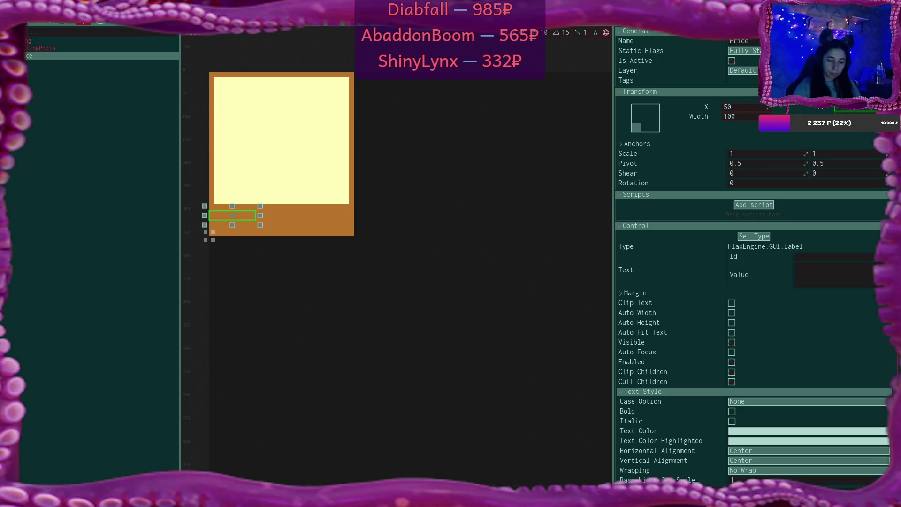
key(Return)
drag(775, 112, 779, 111)
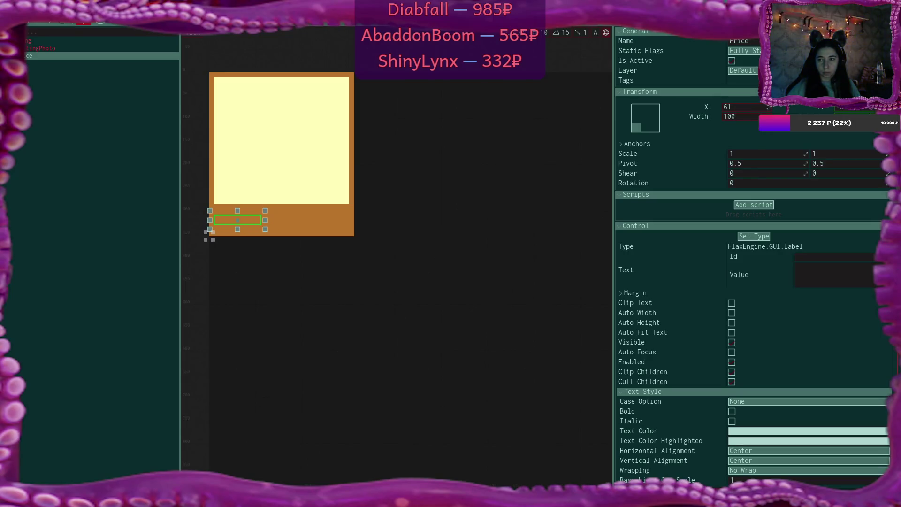
click(743, 107)
text(60)
key(Return)
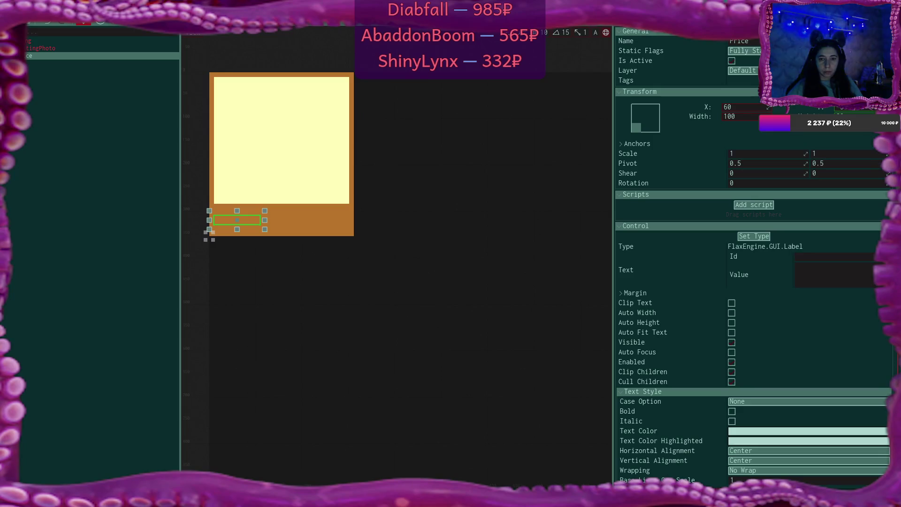
key(Return)
key(Return)
key(Return)
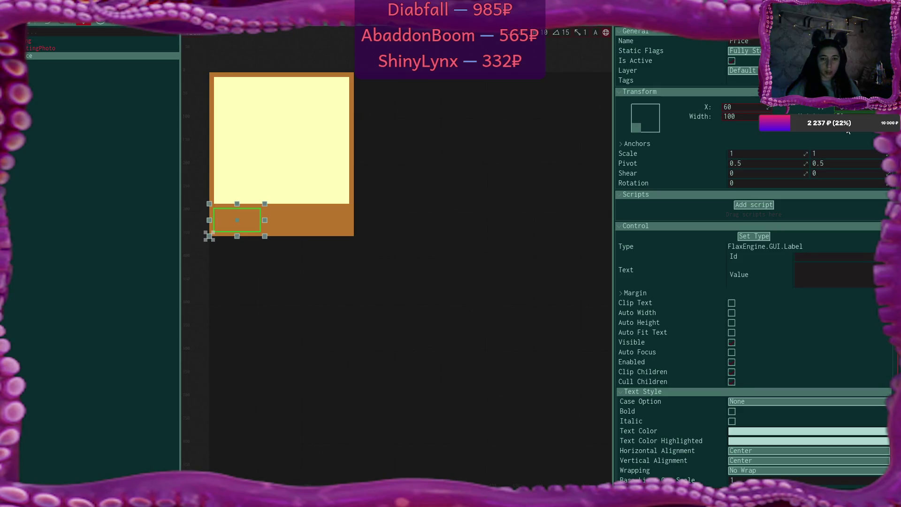
Set the Price label's width to 160 and its X to 90
click(755, 117)
key(BackSpace)
key(BackSpace)
key(BackSpace)
text(200)
key(Return)
key(BackSpace)
key(BackSpace)
key(BackSpace)
text(160)
key(Return)
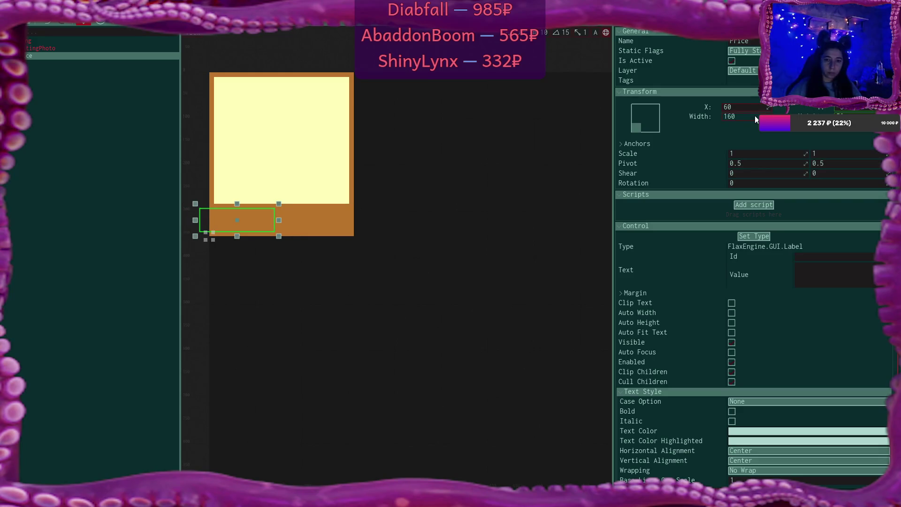
click(750, 109)
key(BackSpace)
key(BackSpace)
text(90)
key(Return)
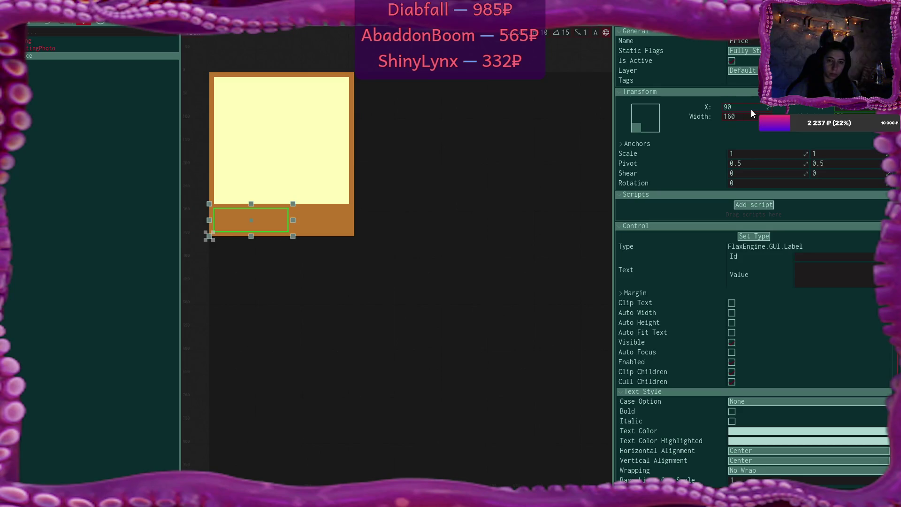
Give the Price label a pale yellow background sampled from the photo area
click(838, 291)
scroll(838, 291, down, 3)
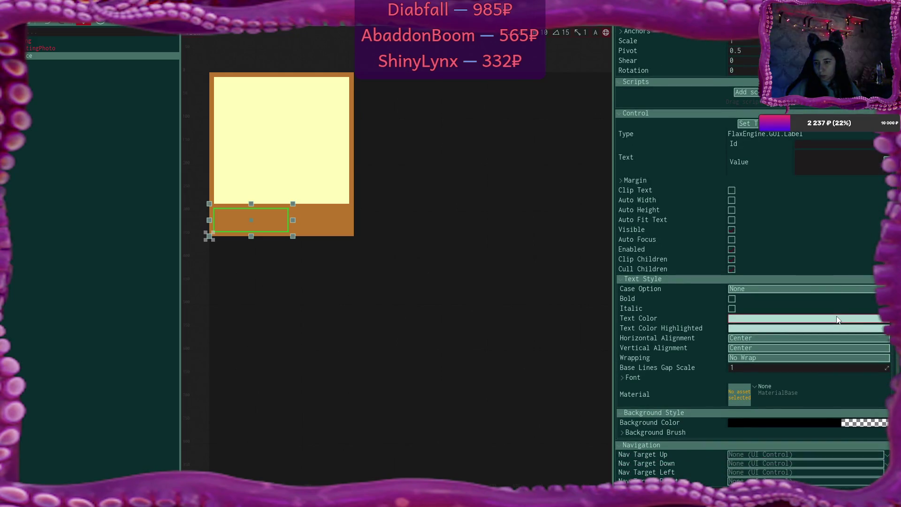
click(800, 423)
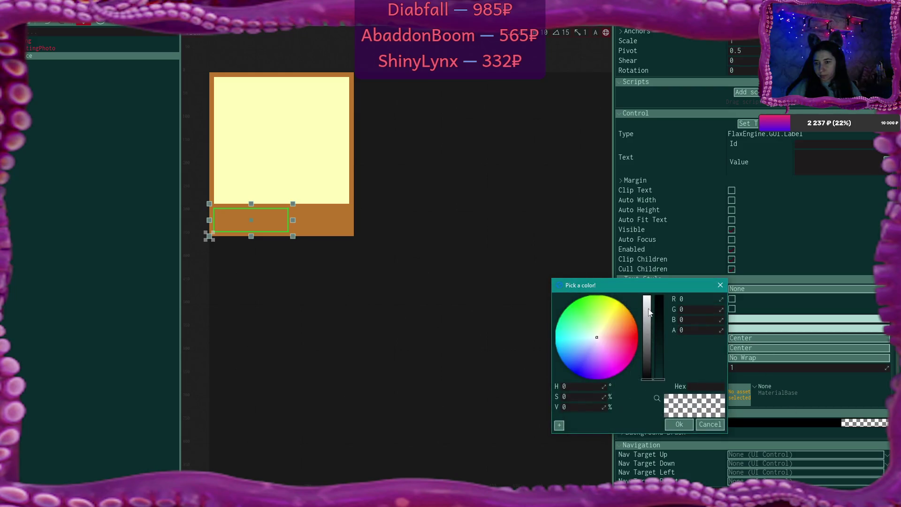
click(234, 147)
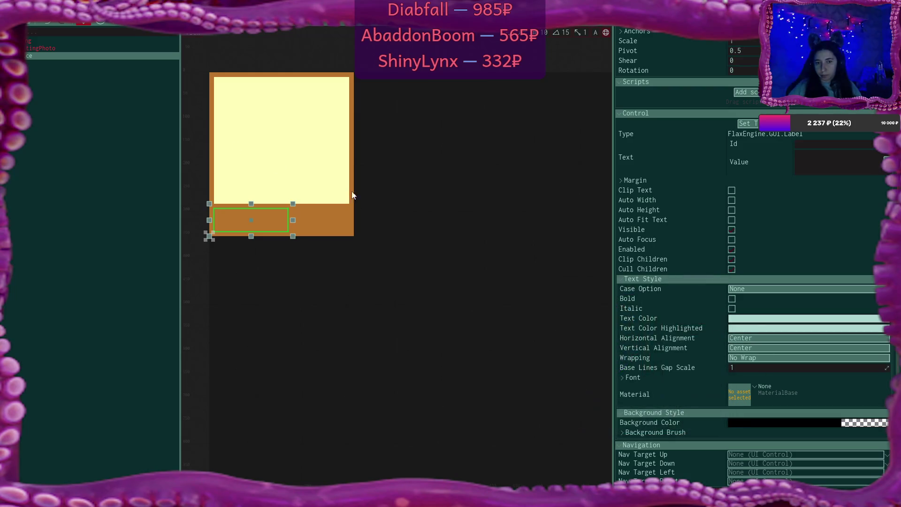
click(737, 422)
click(657, 397)
click(288, 143)
click(679, 424)
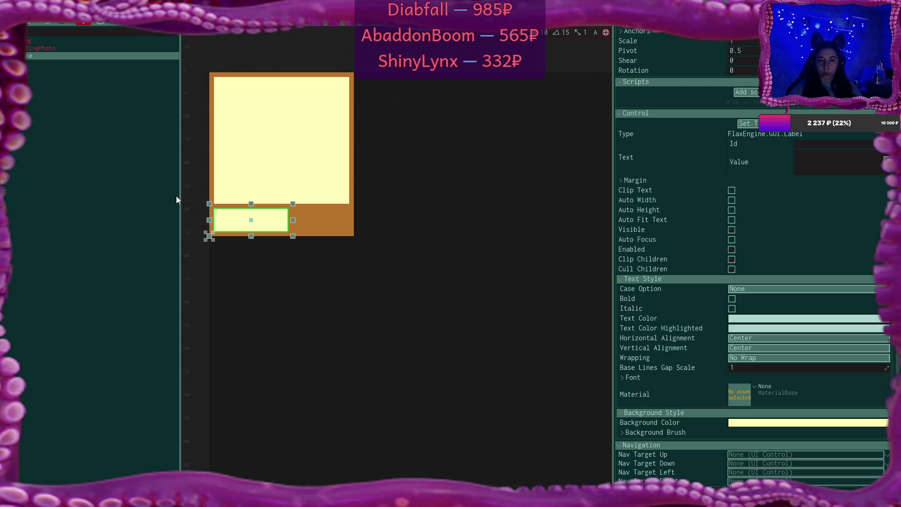
click(118, 142)
click(42, 40)
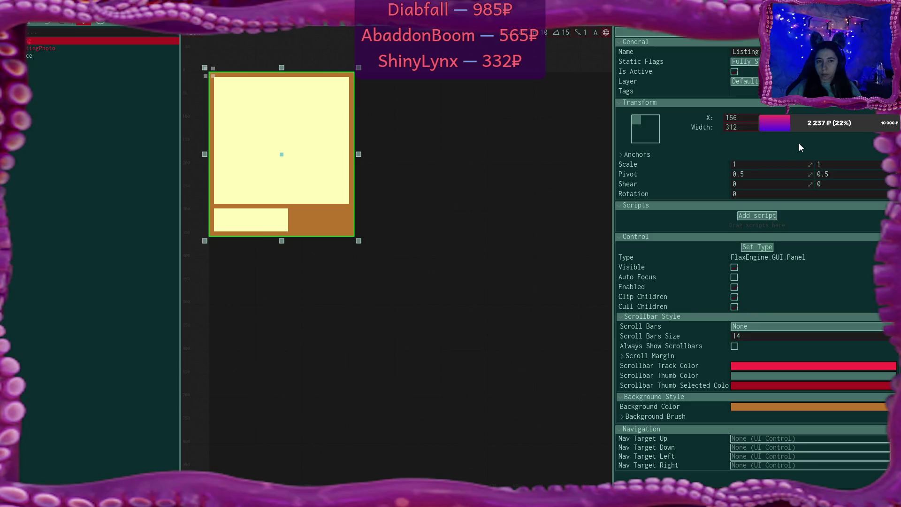
Select the Price label and set its text value to '$'
click(47, 48)
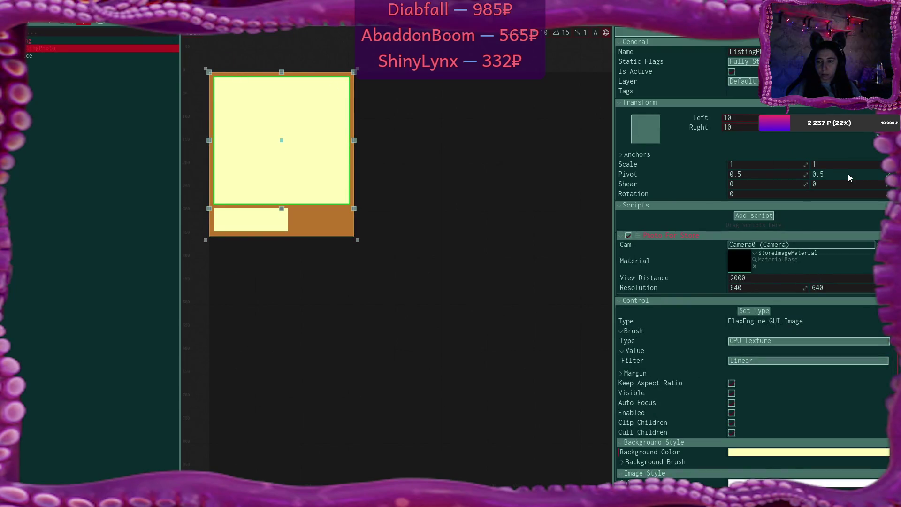
scroll(848, 174, down, 3)
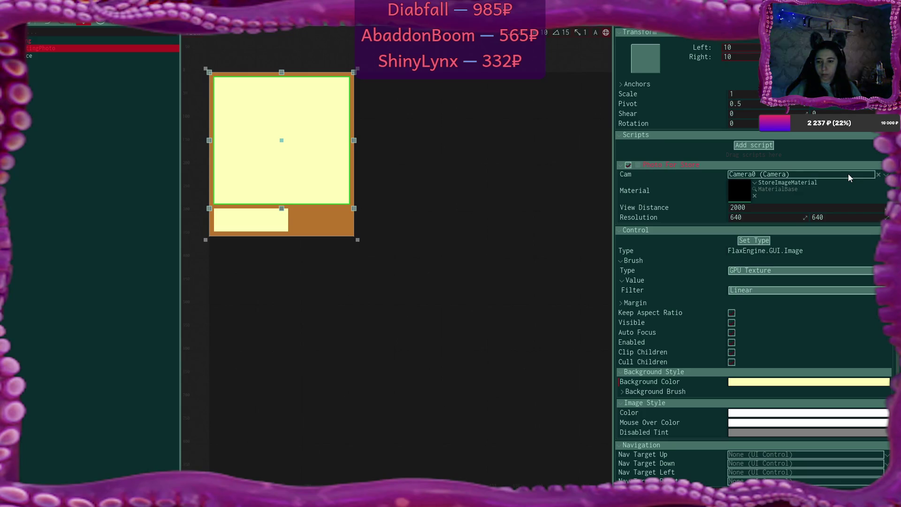
scroll(848, 177, up, 3)
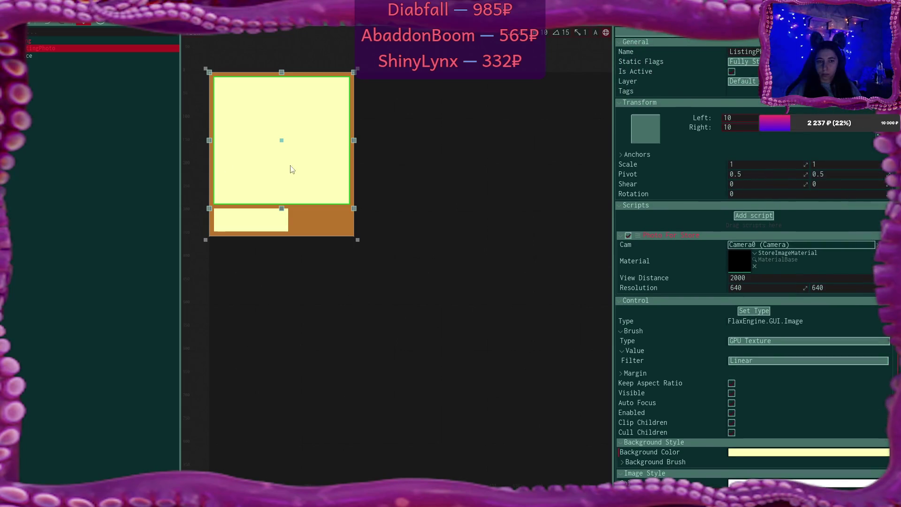
click(40, 55)
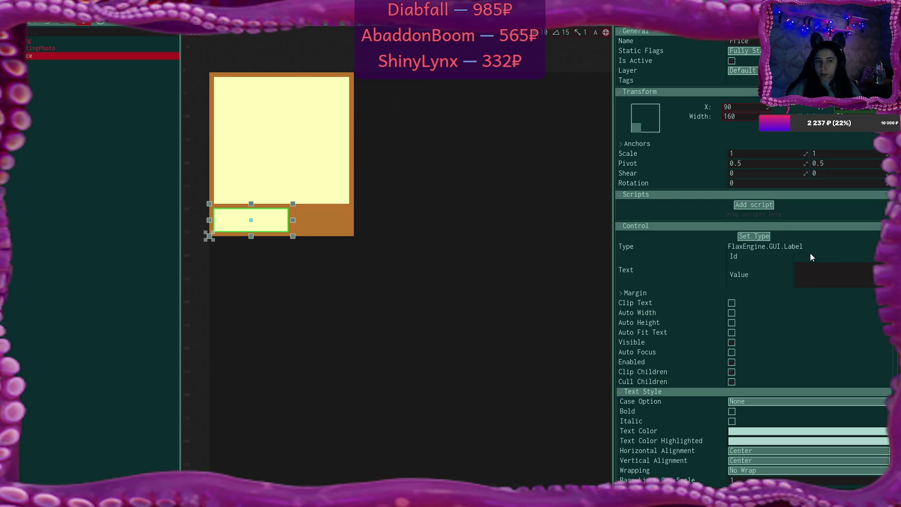
click(830, 270)
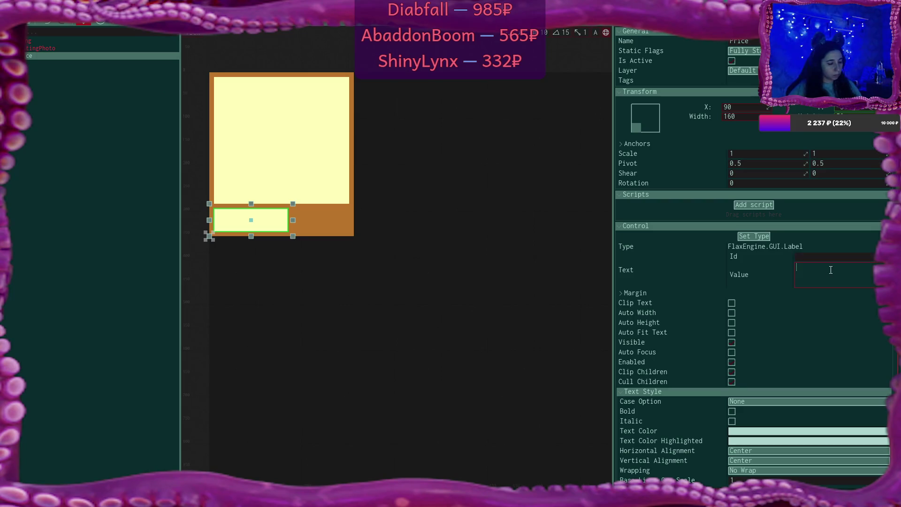
text($)
click(786, 292)
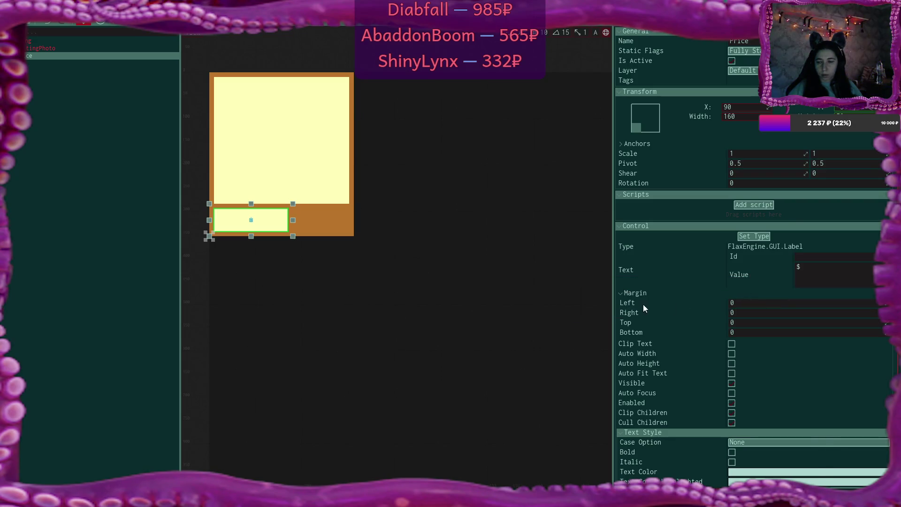
Set the Price label's font to More January at size 48
scroll(691, 303, down, 5)
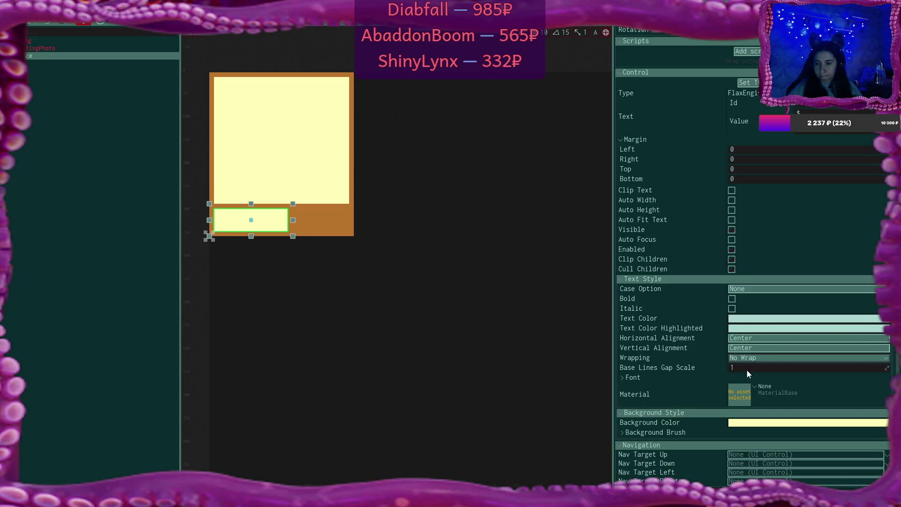
click(619, 378)
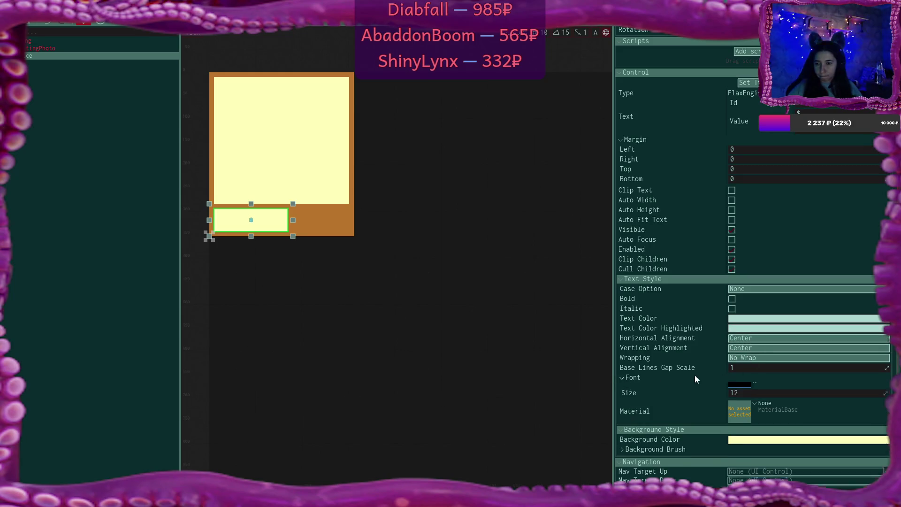
scroll(797, 362, down, 1)
click(754, 351)
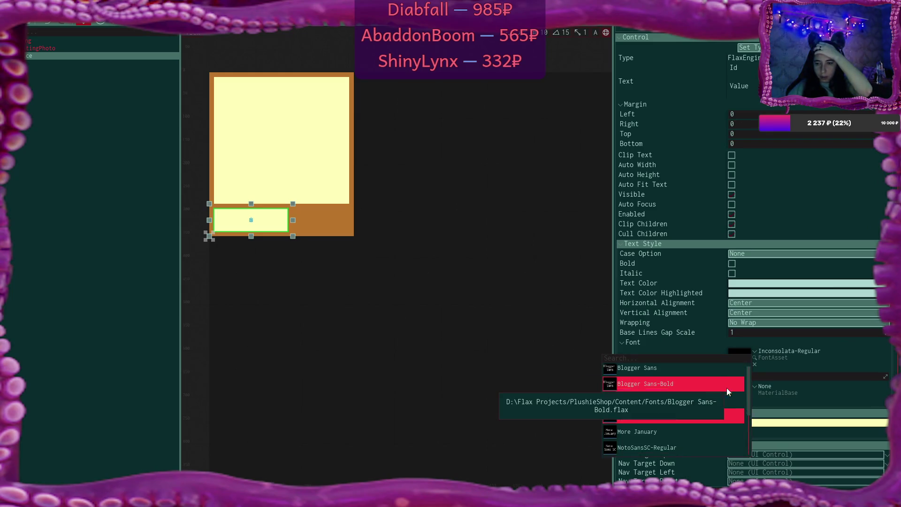
click(680, 412)
click(756, 376)
text(48)
key(Return)
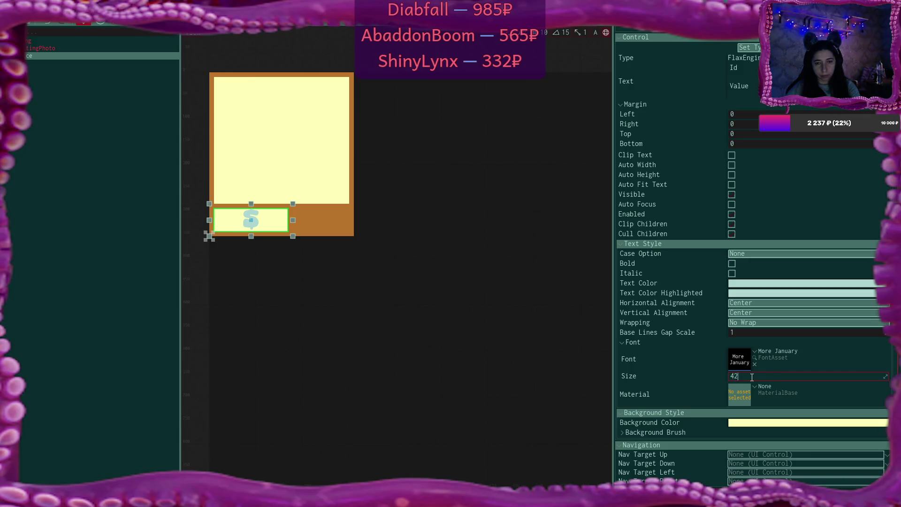
Left-align the dollar sign with Near alignment and restore the prefab window to floating size
click(744, 302)
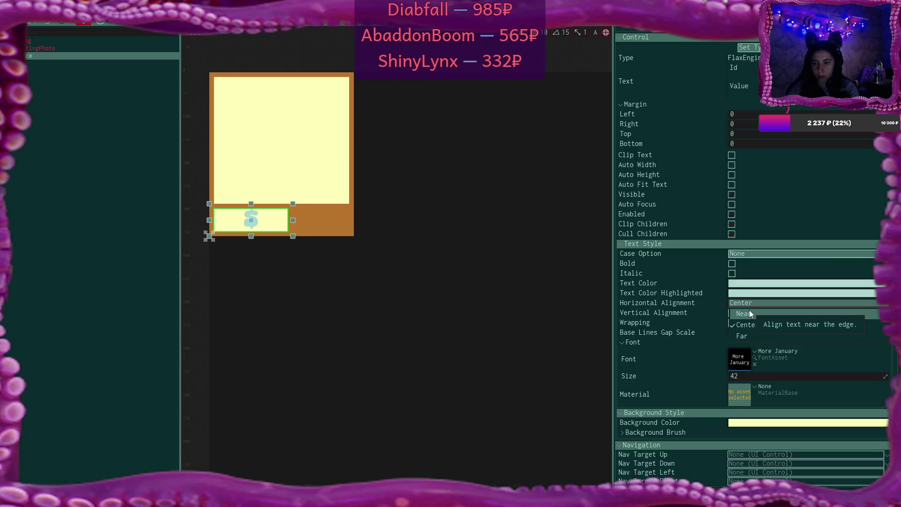
click(748, 305)
click(748, 322)
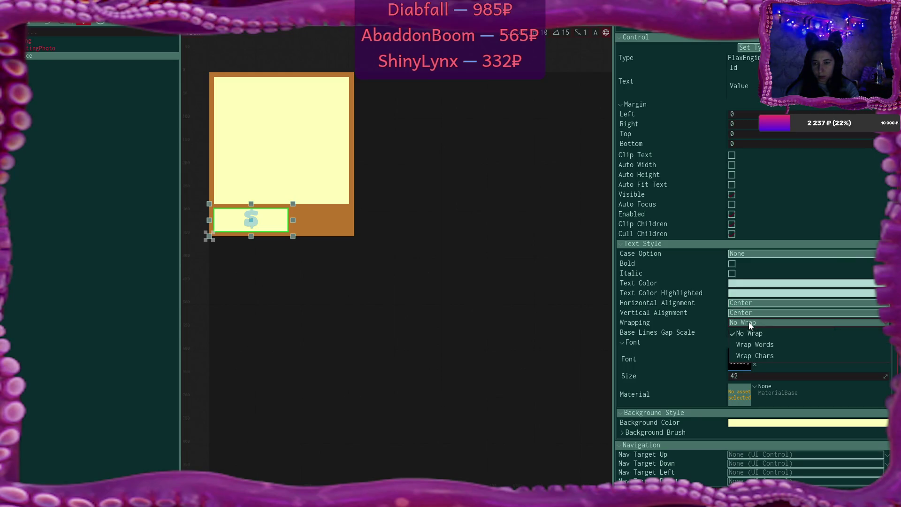
click(748, 320)
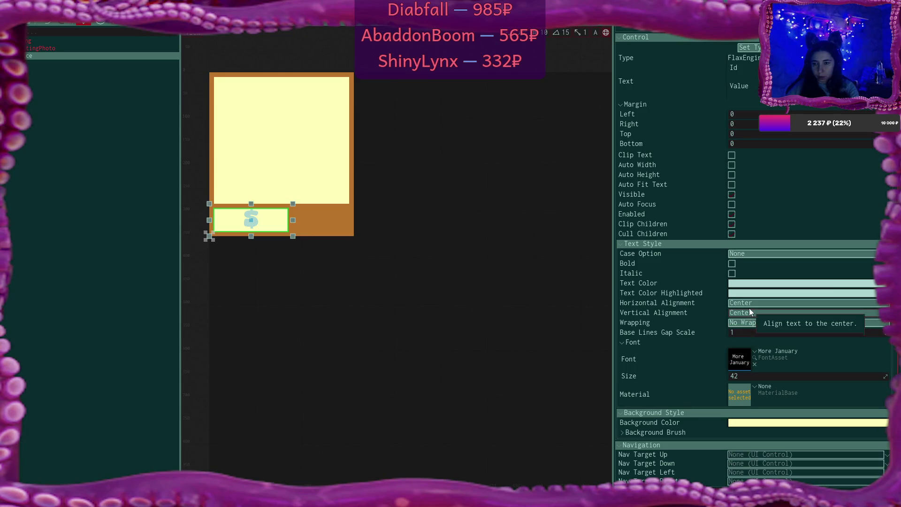
click(750, 312)
click(753, 316)
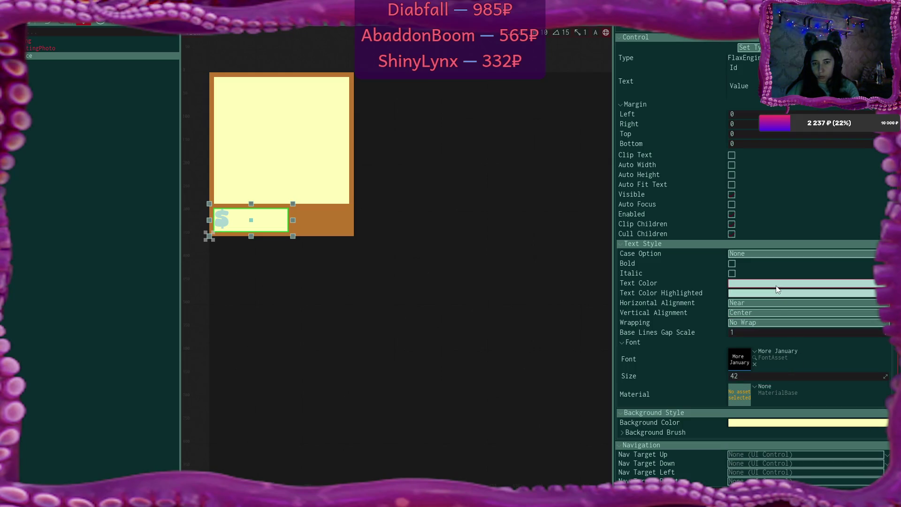
key(super+Down)
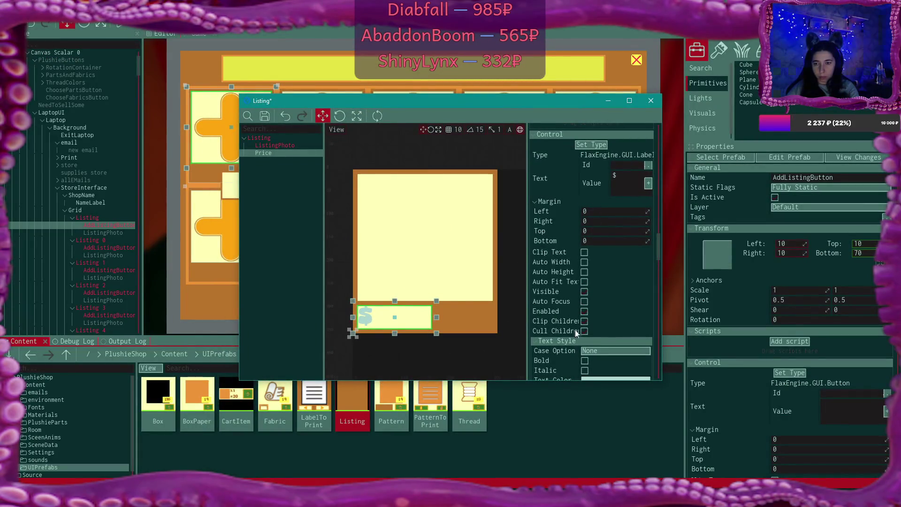
Set the text colour to the plus icon's orange and the highlight colour to the top bar's yellow
scroll(611, 296, down, 3)
click(610, 310)
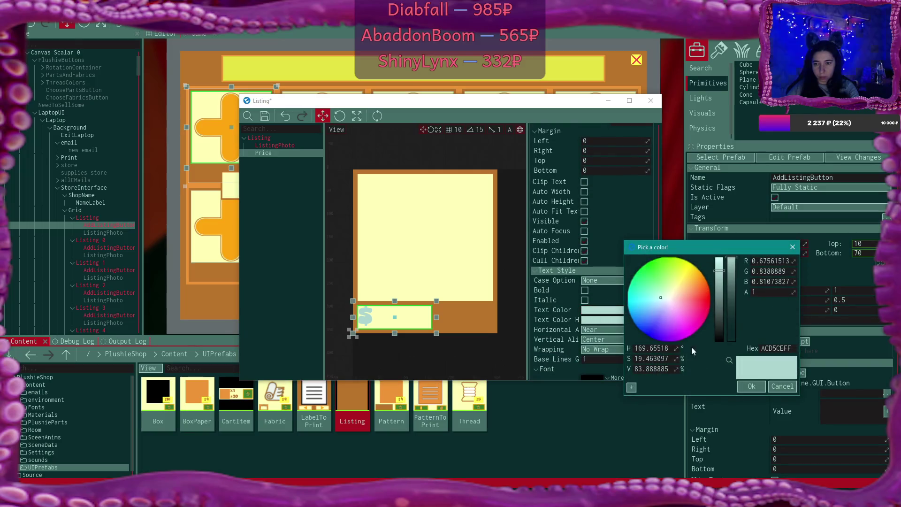
click(730, 358)
click(222, 123)
click(751, 386)
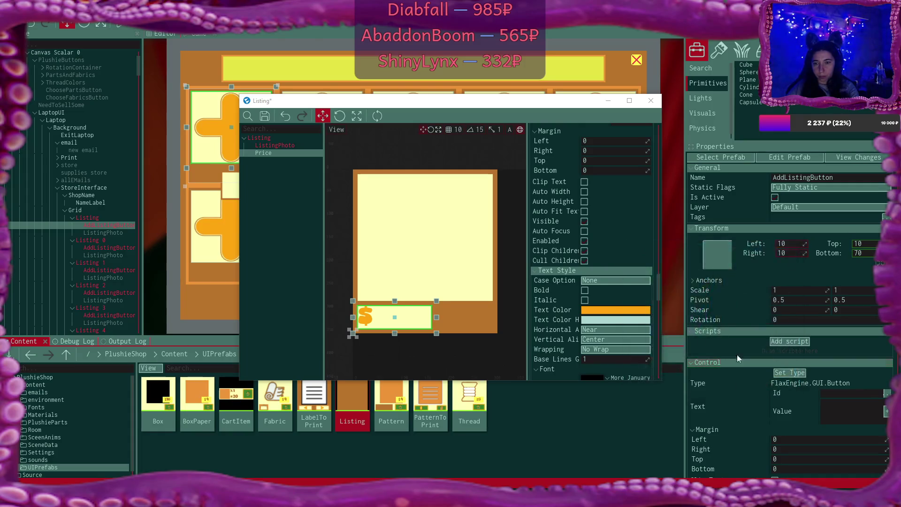
click(606, 320)
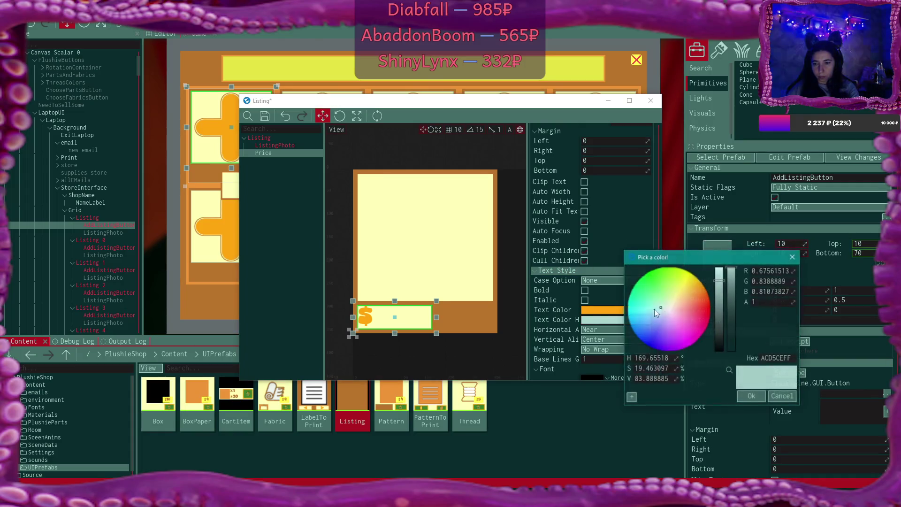
click(730, 372)
click(316, 168)
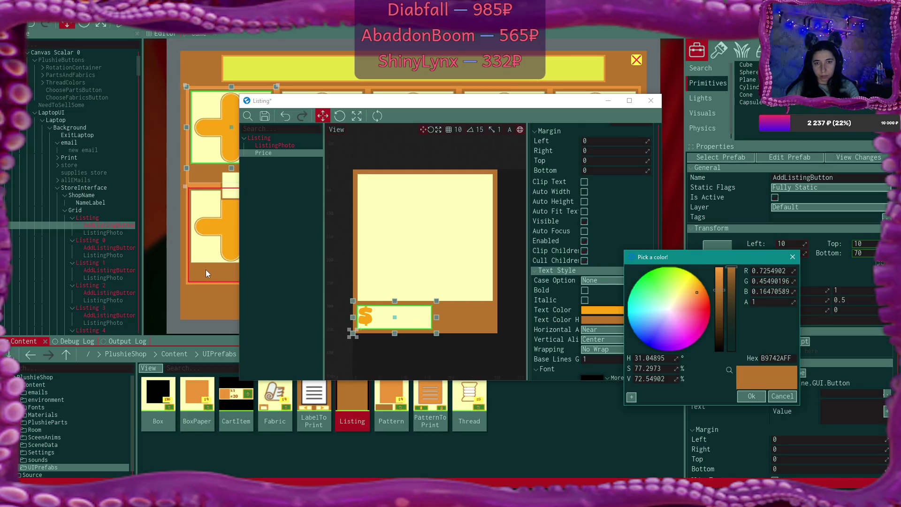
click(279, 64)
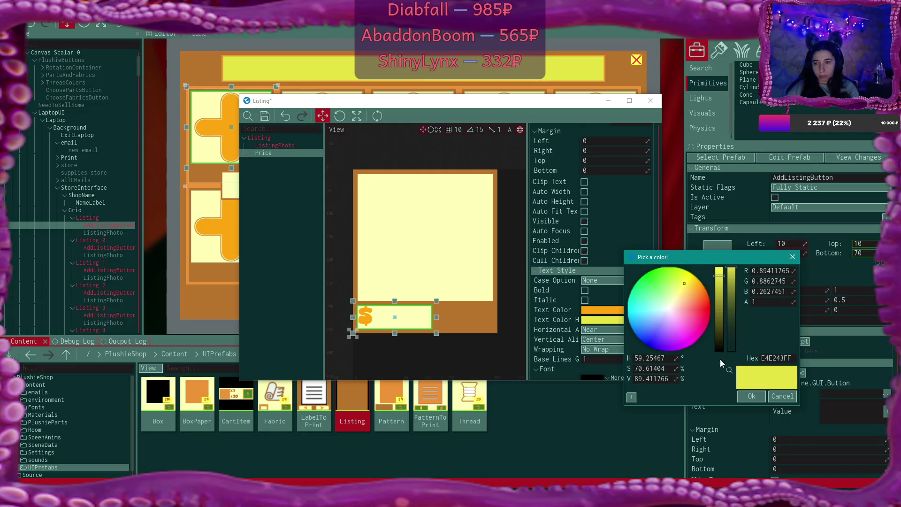
click(751, 396)
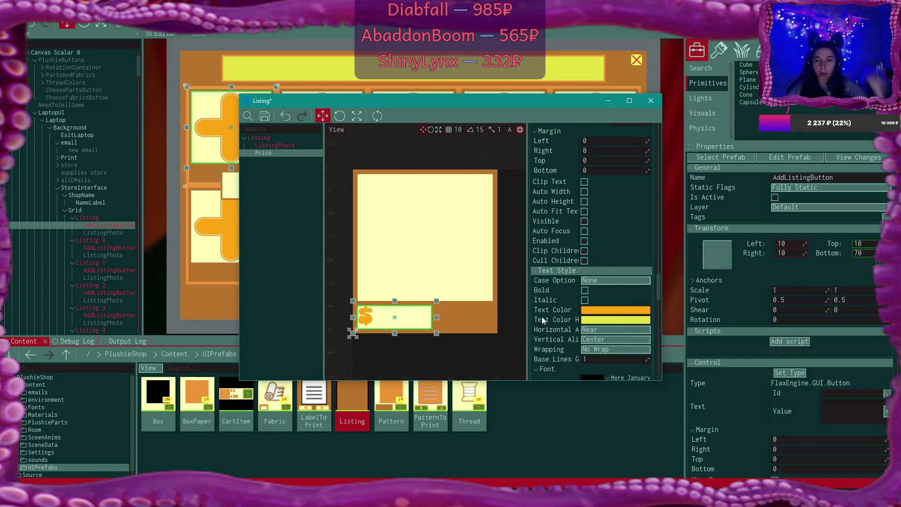
Set the Price label's left and top margins to 5
scroll(636, 275, up, 5)
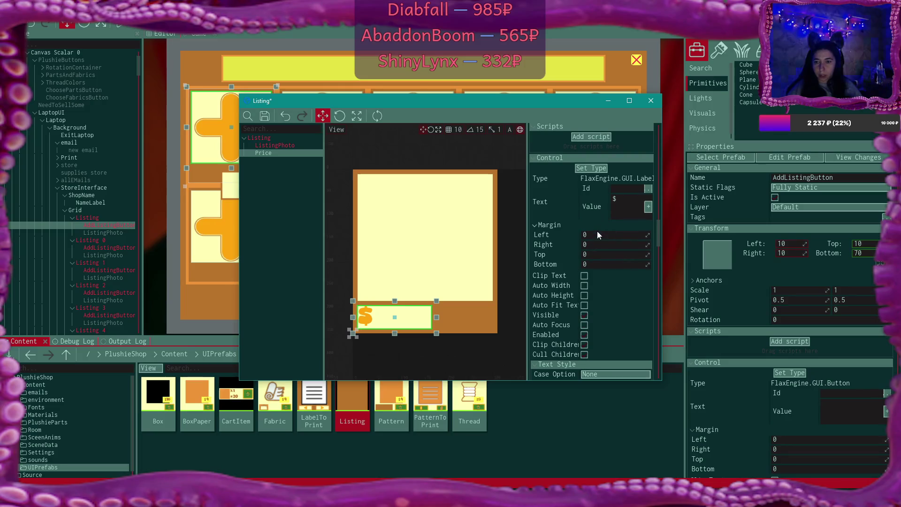
click(596, 233)
text(5)
key(Return)
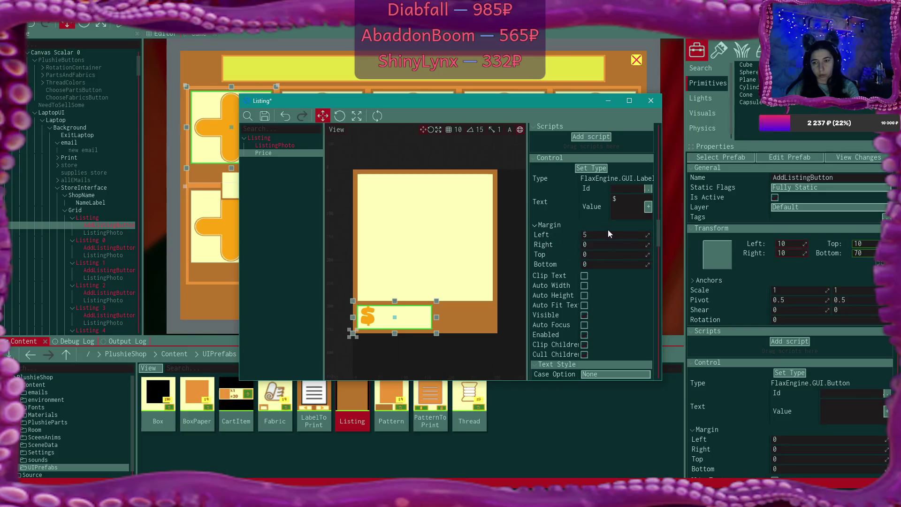
click(610, 254)
text(5)
key(Return)
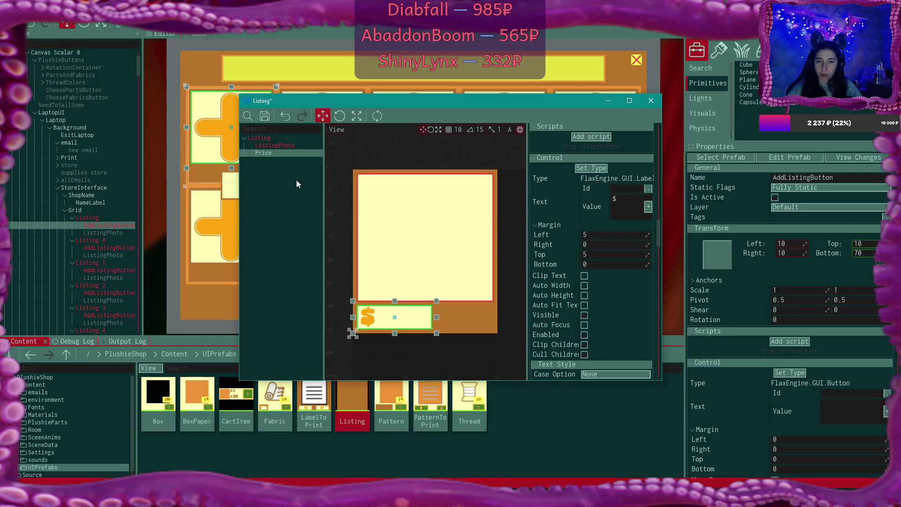
click(270, 145)
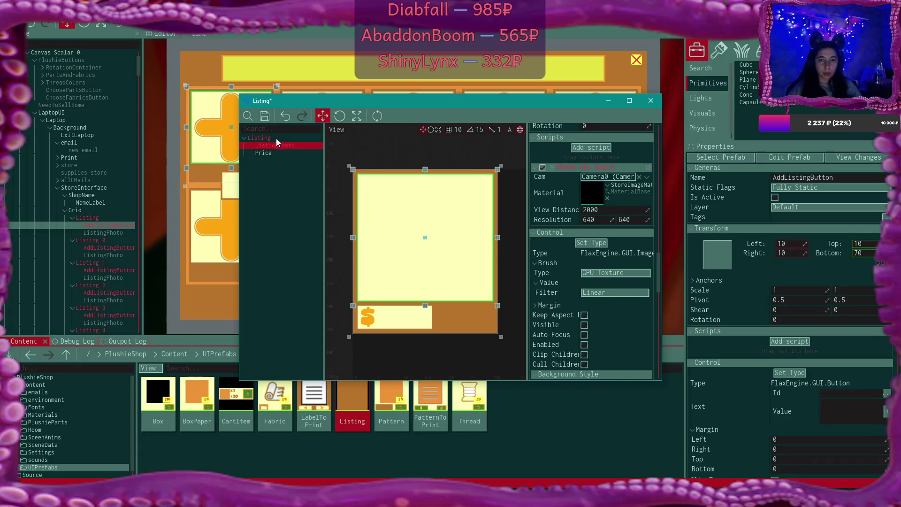
Duplicate the Price label and rename the copy RemoveButton
click(266, 138)
right_click(265, 139)
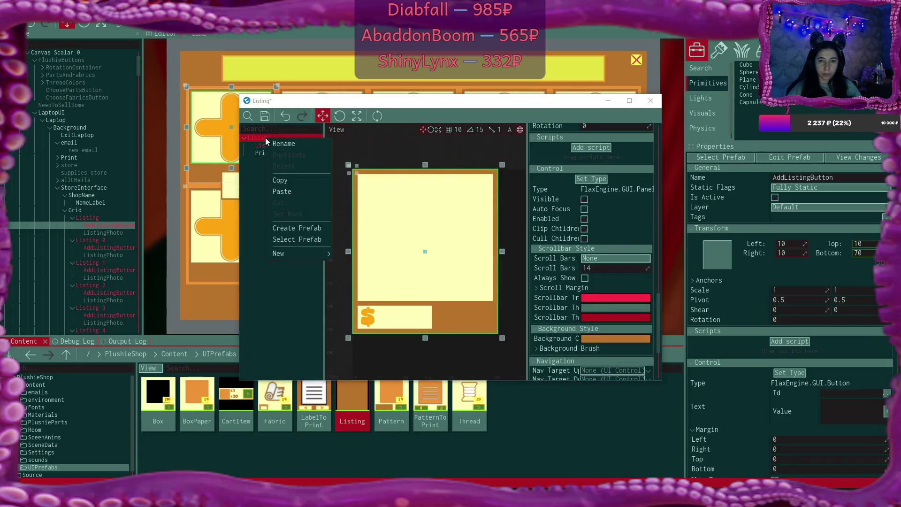
click(262, 154)
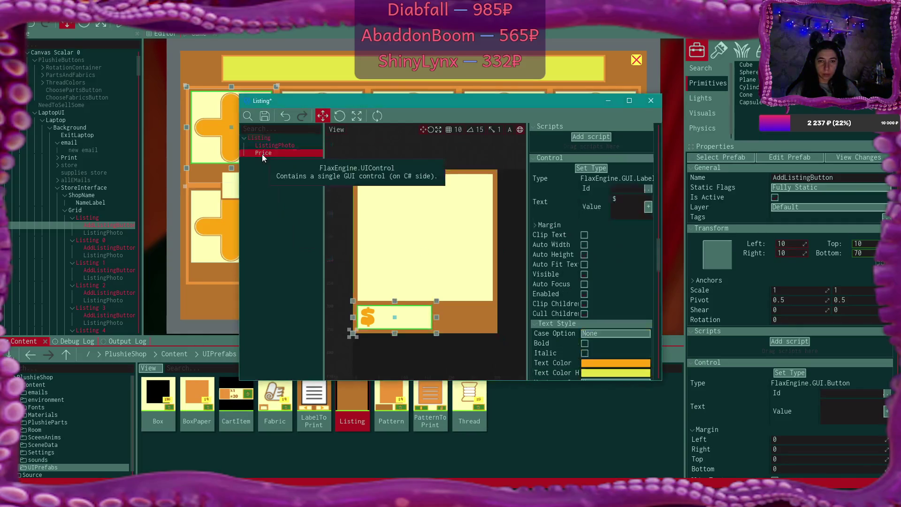
key(ctrl+d)
key(F2)
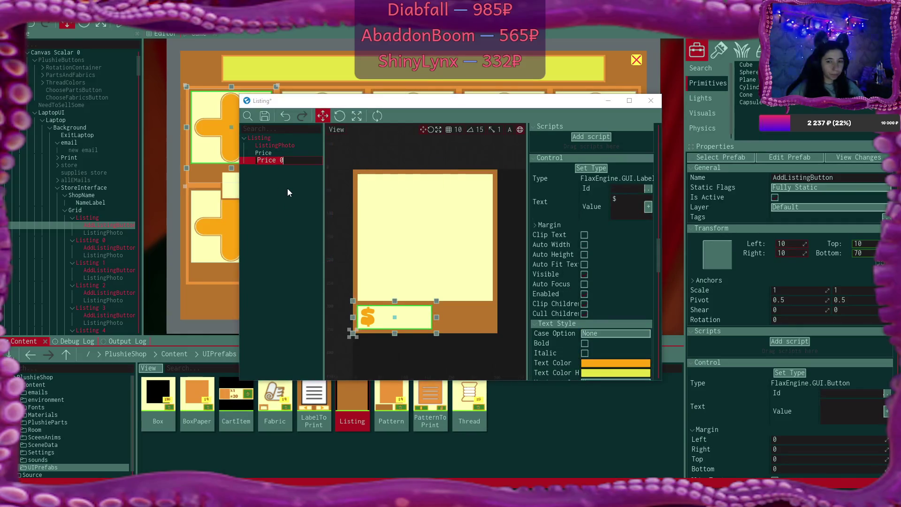
text(Re)
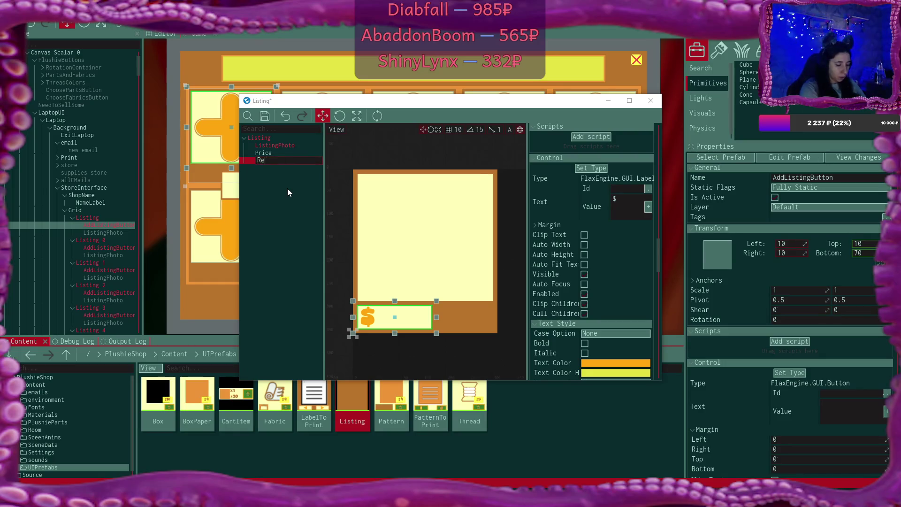
text(moveButton)
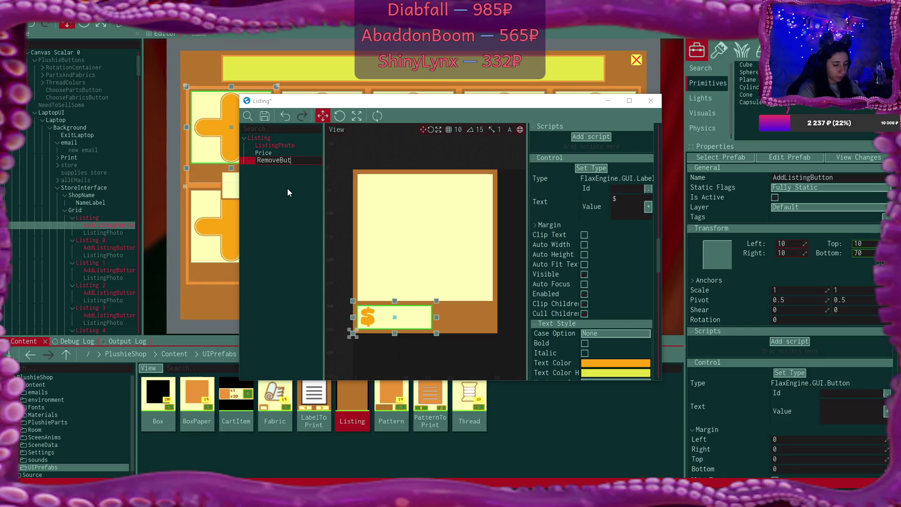
key(Return)
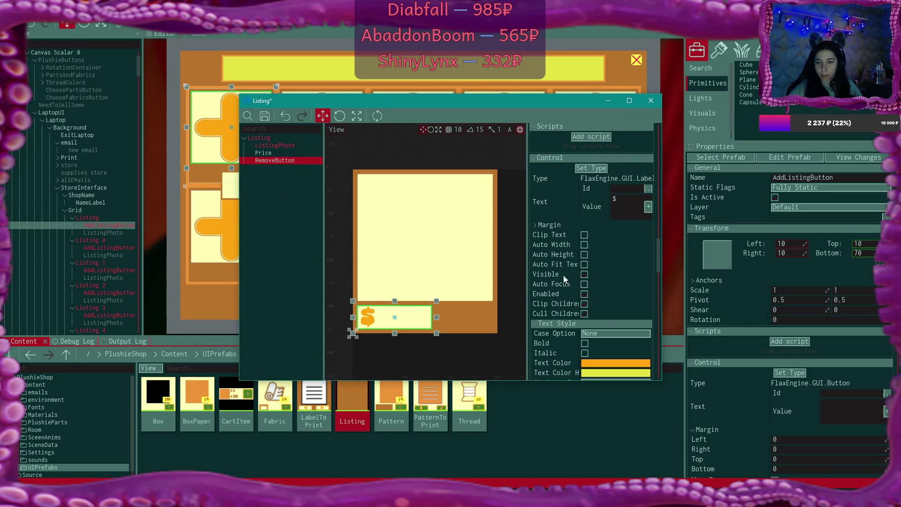
Anchor RemoveButton to the bottom-right, with the prefab editor maximized
scroll(606, 214, down, 4)
scroll(606, 214, up, 3)
click(558, 215)
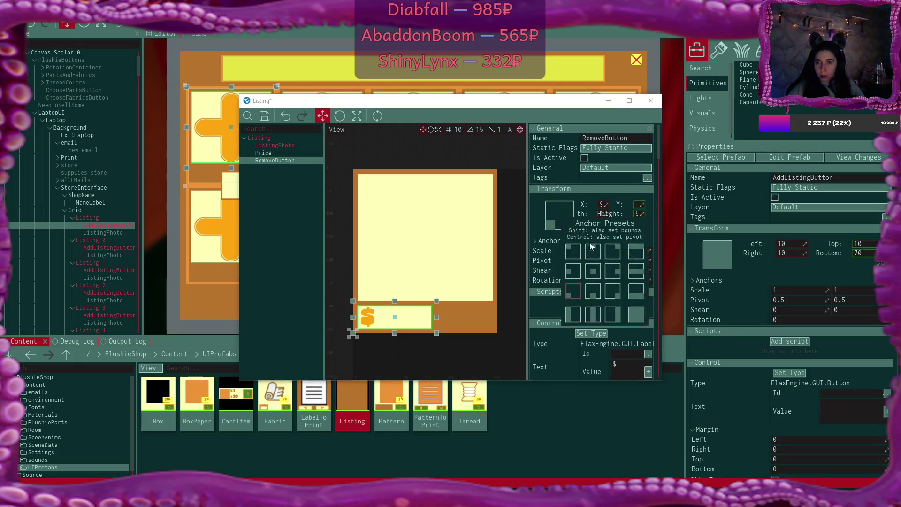
click(640, 319)
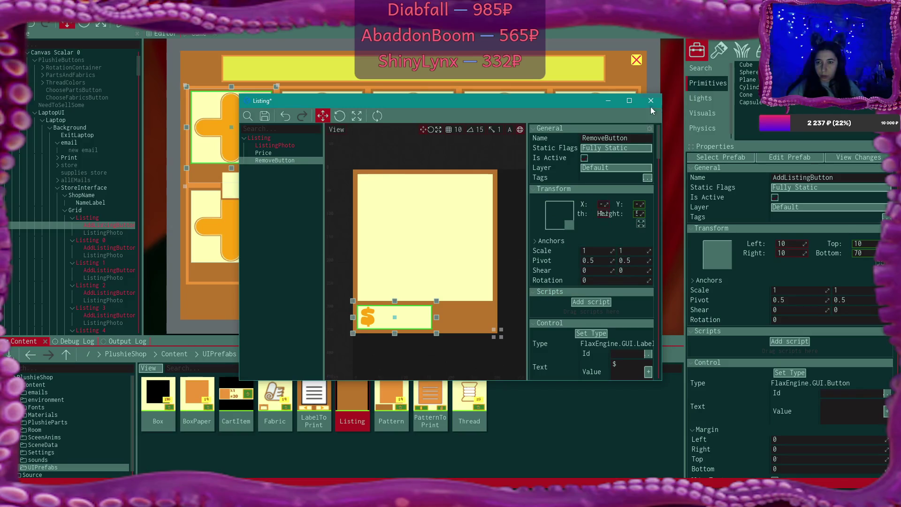
click(629, 100)
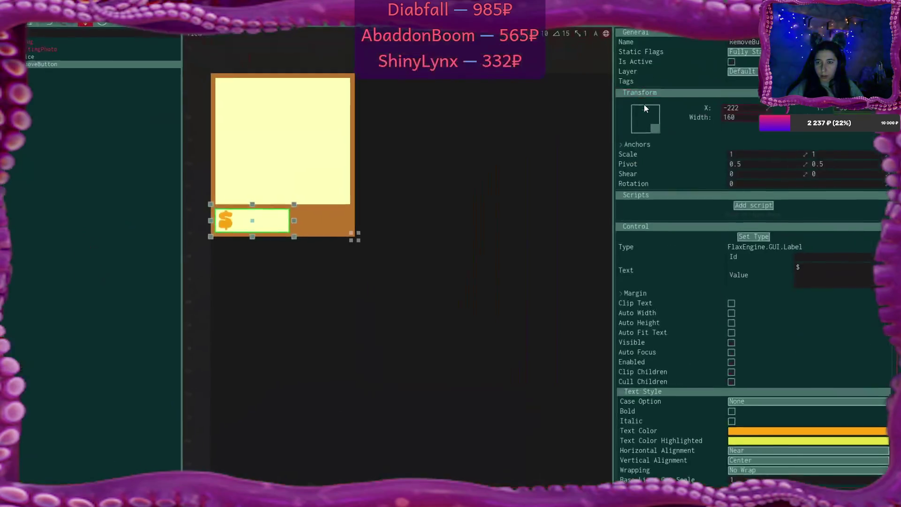
Place RemoveButton at X -80 with width 80, then shift it to X -50
click(753, 106)
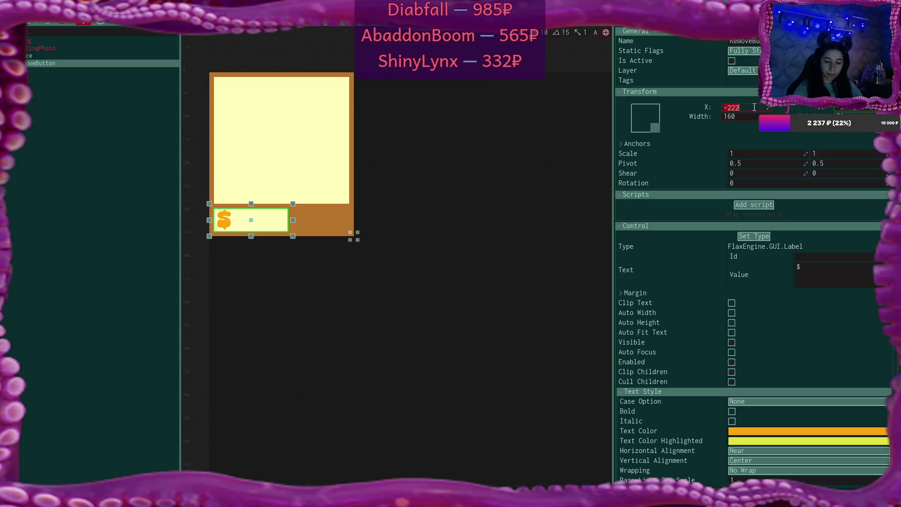
text(19)
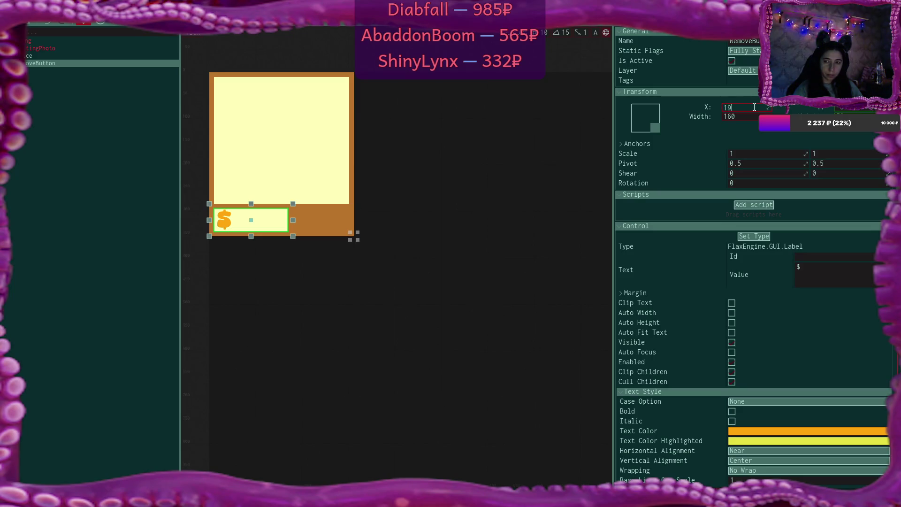
text(0)
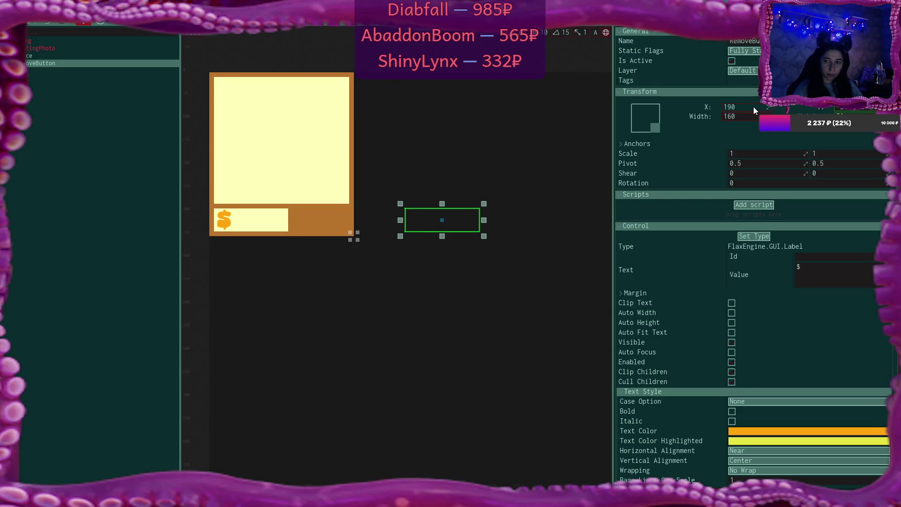
key(BackSpace)
key(BackSpace)
key(BackSpace)
text(-80)
key(Return)
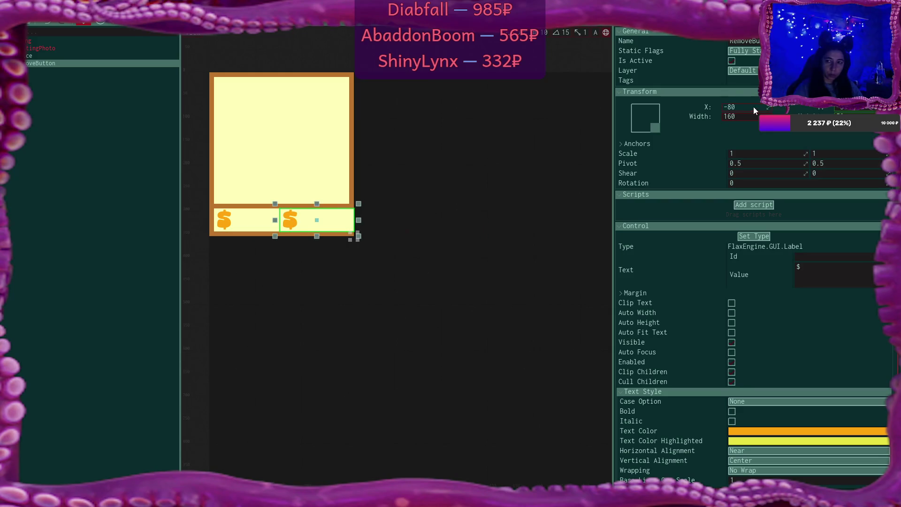
click(751, 117)
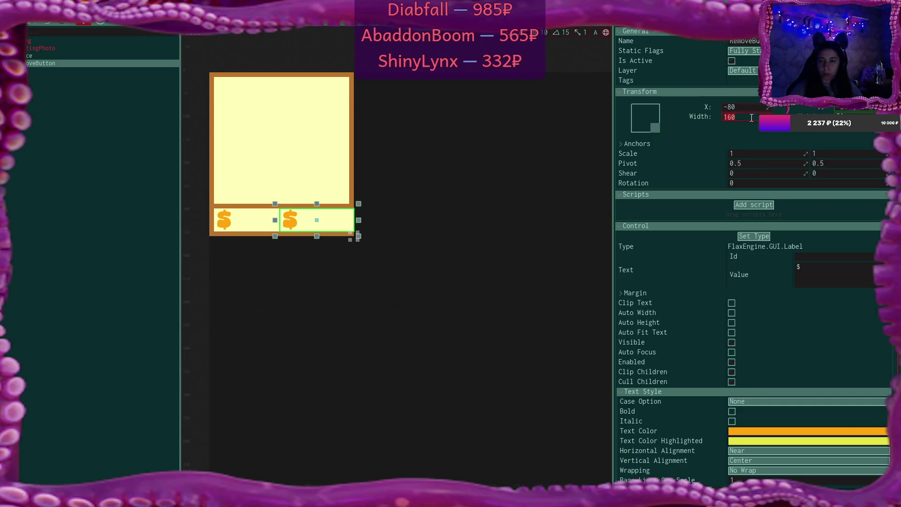
key(BackSpace)
key(BackSpace)
key(BackSpace)
text(80)
key(Return)
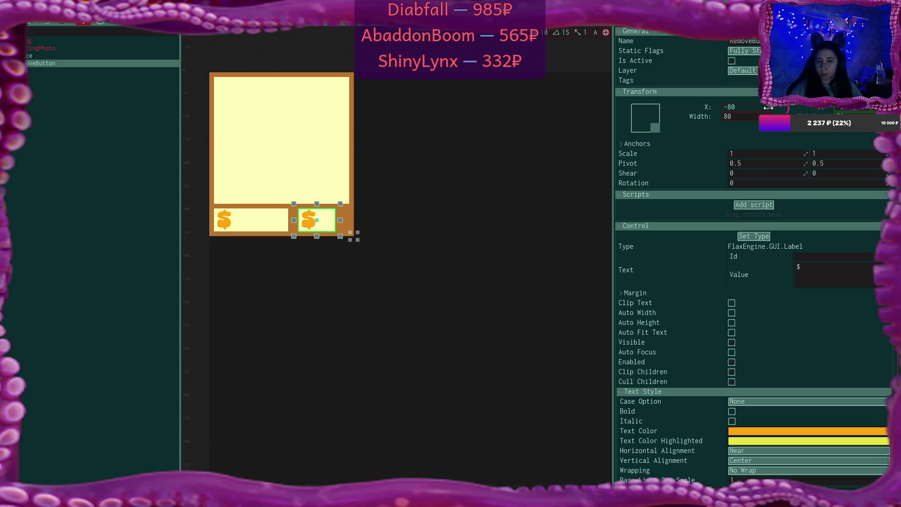
mouse_move(768, 108)
mouse_down()
mouse_move(777, 109)
mouse_move(761, 112)
mouse_up()
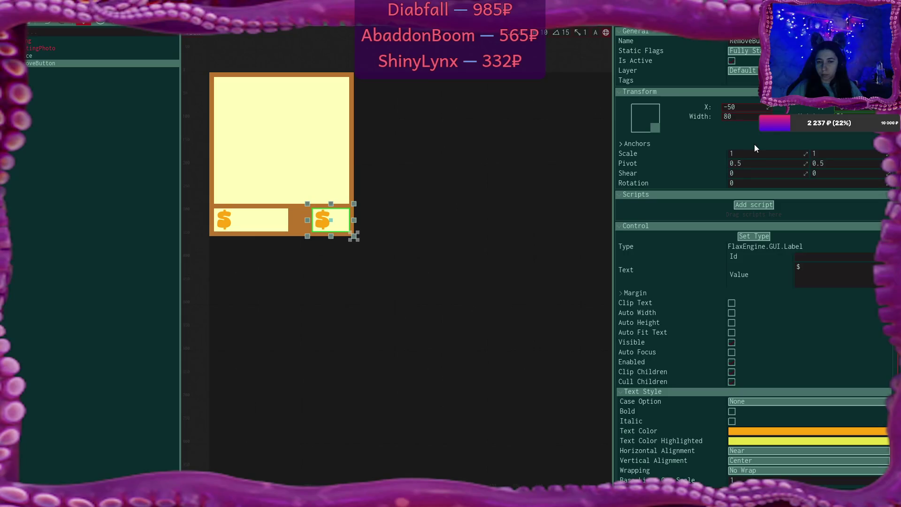
Turn RemoveButton into a Button, 50 wide at X -35
click(758, 235)
click(765, 274)
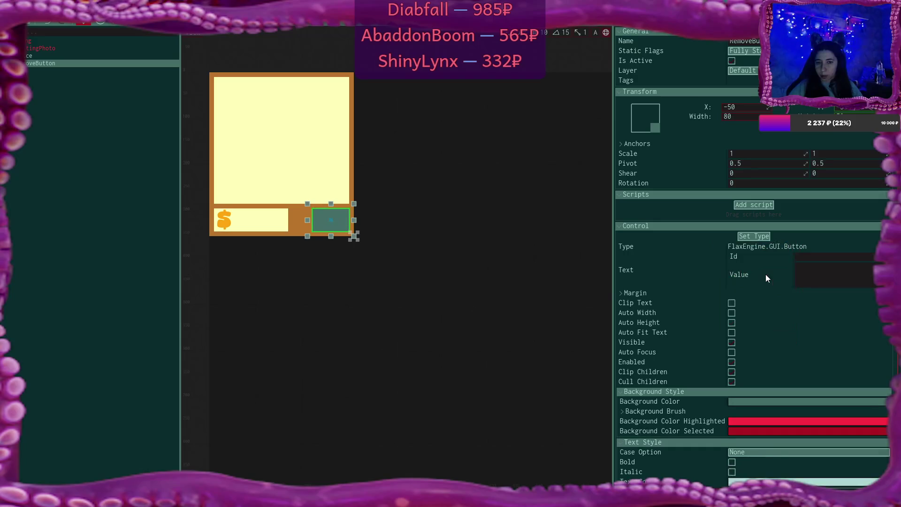
scroll(769, 280, down, 2)
scroll(770, 284, down, 3)
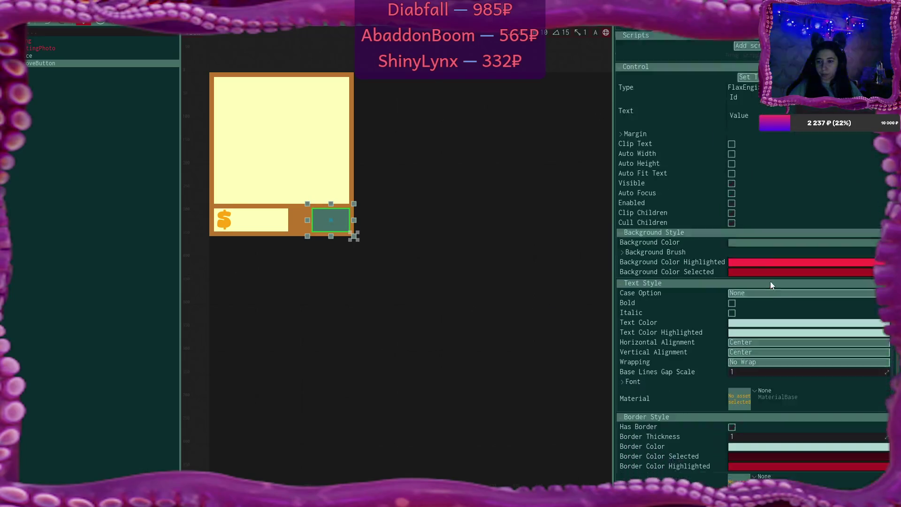
scroll(770, 281, up, 5)
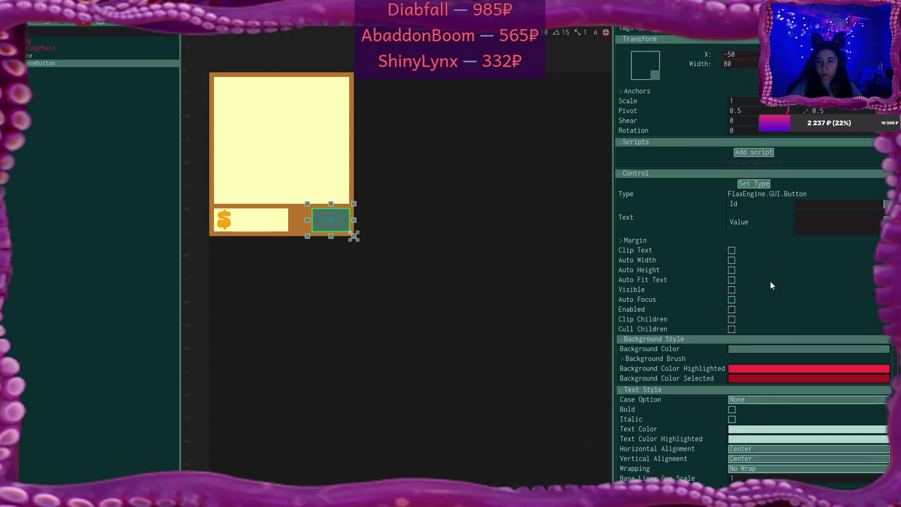
double_click(735, 119)
text(50)
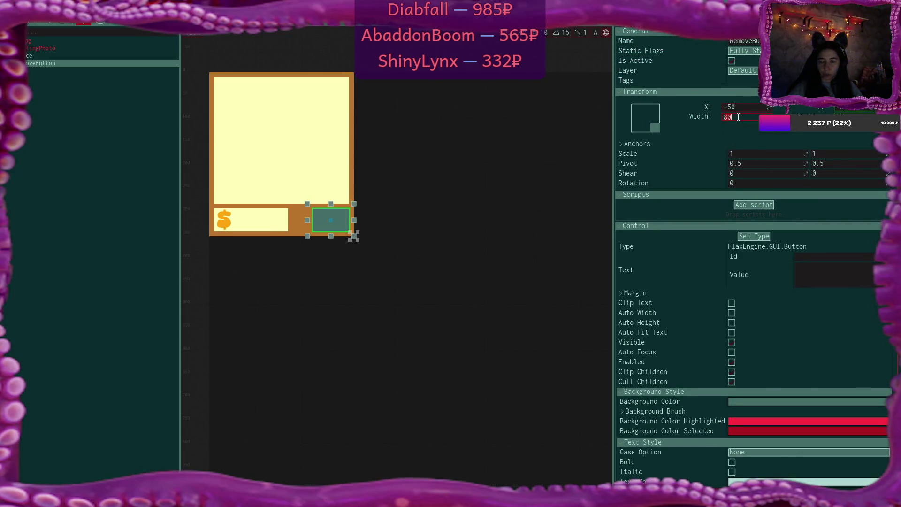
key(Return)
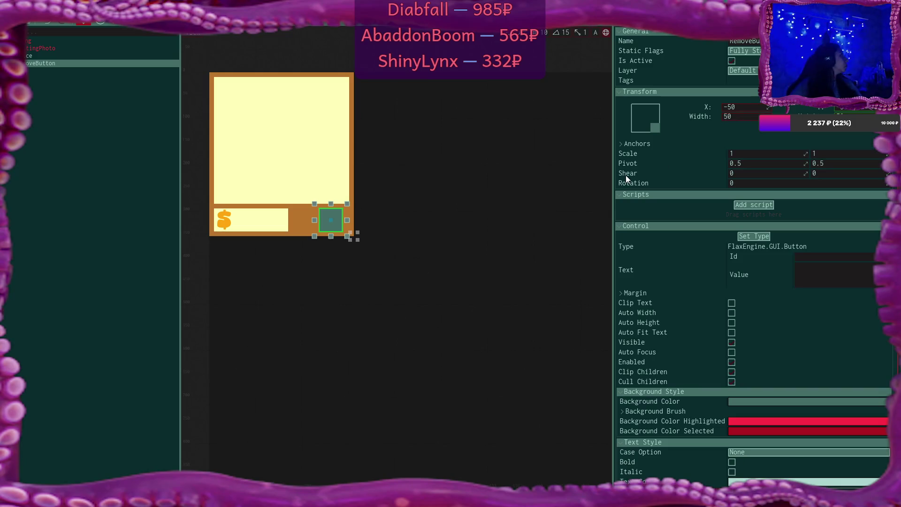
drag(776, 107, 761, 110)
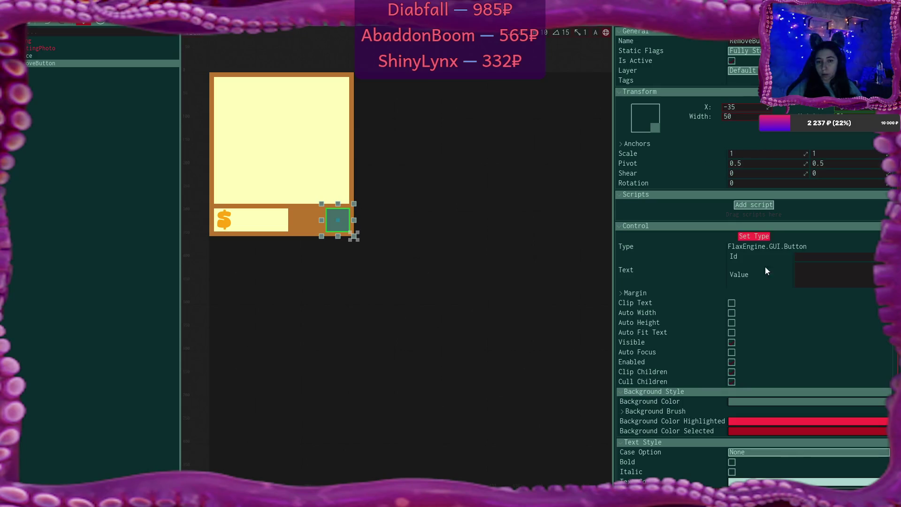
Add a new UI Control under RemoveButton and name it RemoveImage
scroll(767, 272, down, 5)
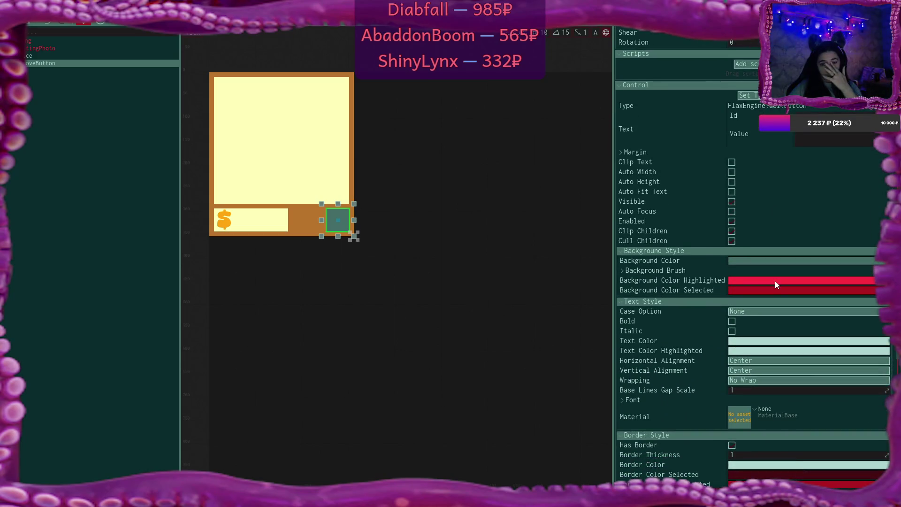
right_click(41, 63)
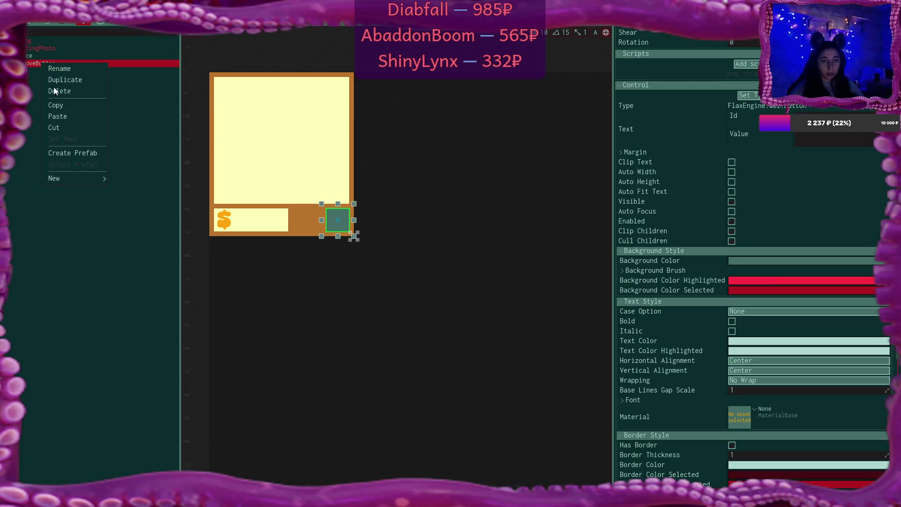
mouse_move(73, 177)
mouse_move(119, 279)
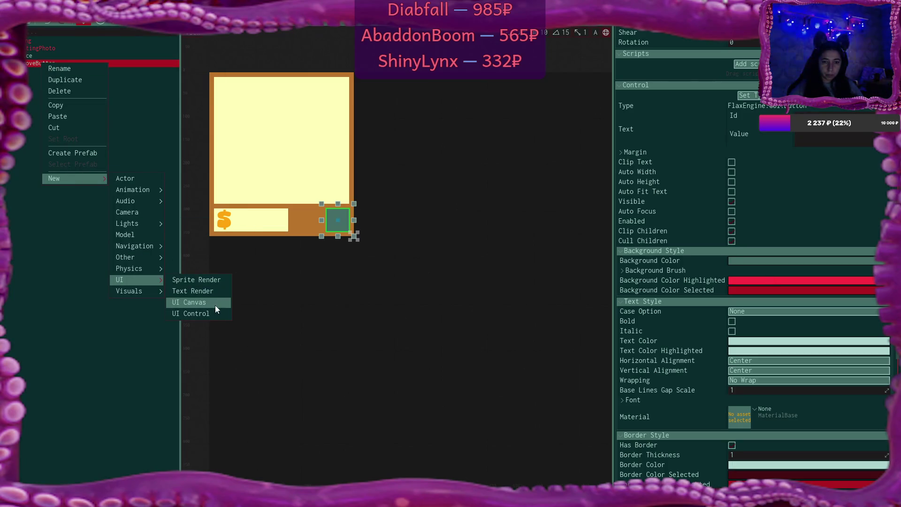
click(214, 327)
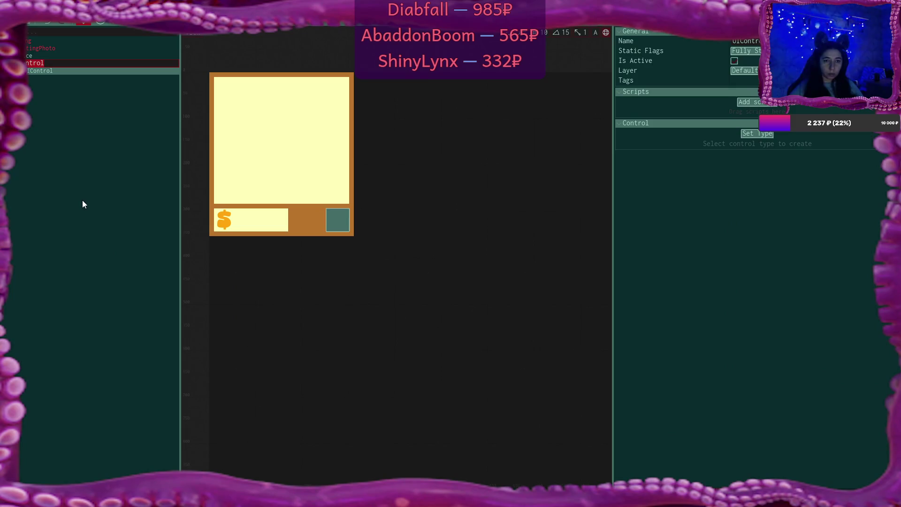
key(BackSpace)
text(ve)
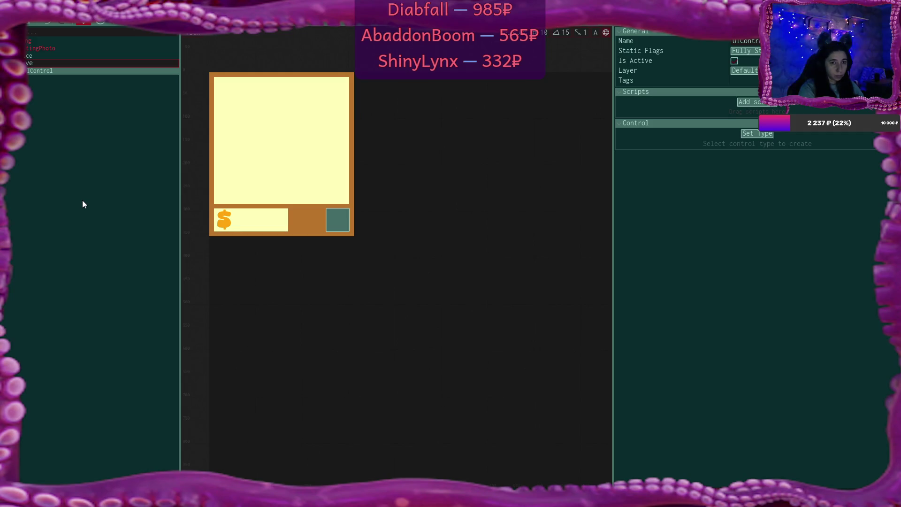
text(Image)
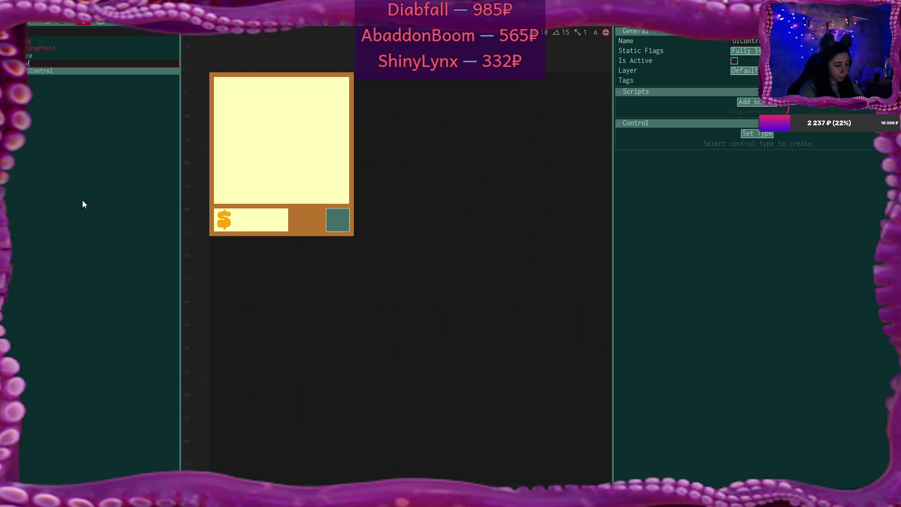
key(Return)
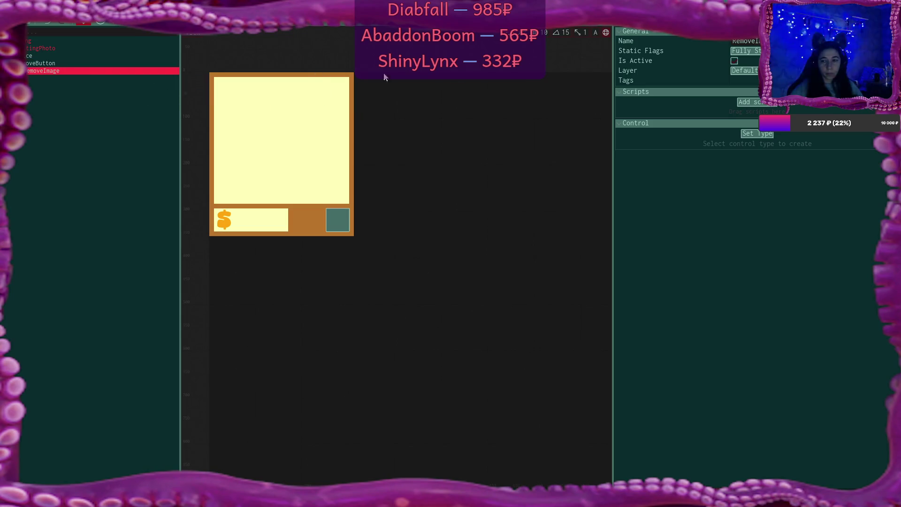
click(762, 134)
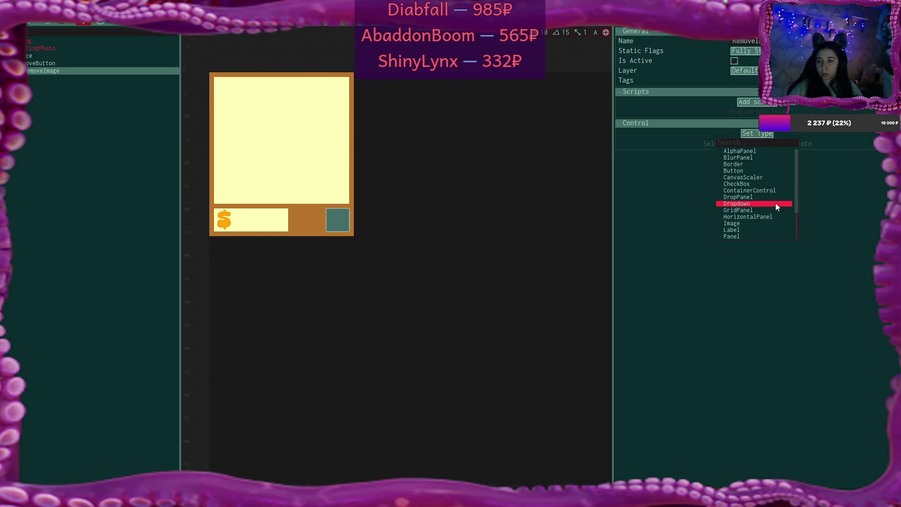
Make RemoveImage an Image with the stretch-all anchor preset and Right offset 0
click(770, 226)
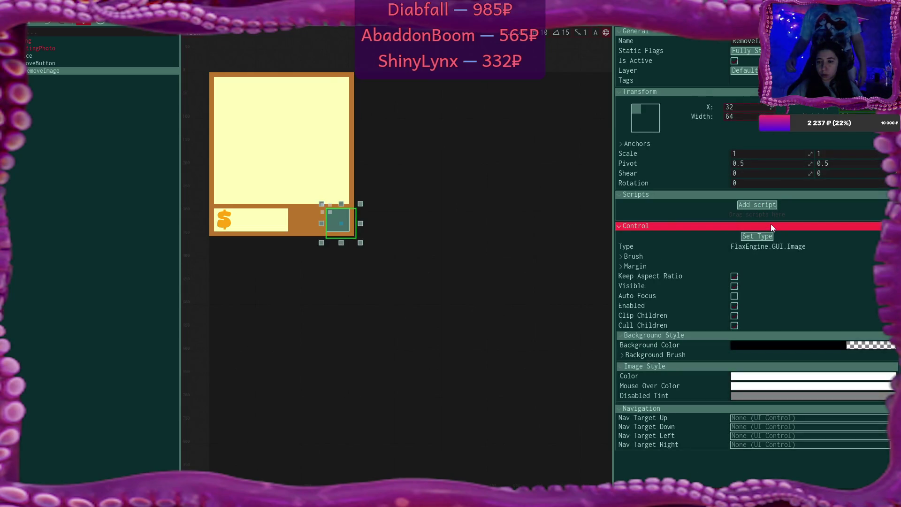
click(651, 119)
click(722, 217)
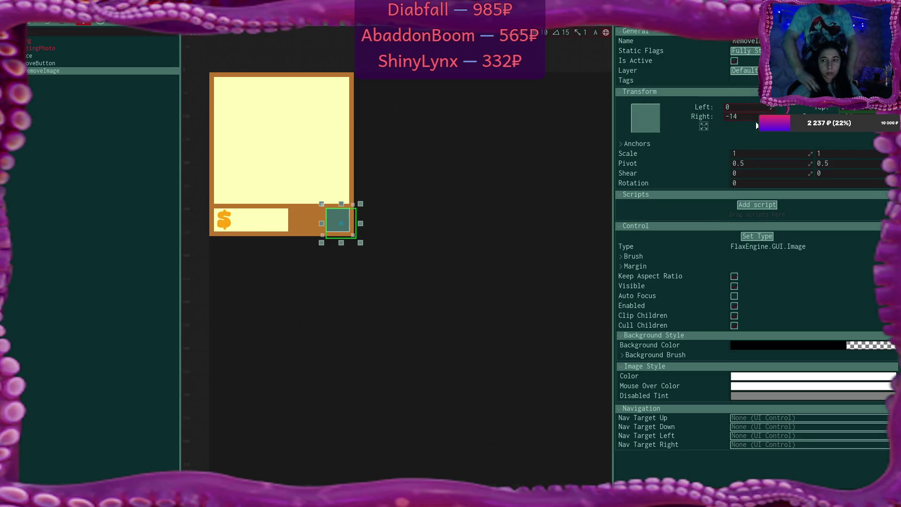
click(753, 118)
text(0)
key(Return)
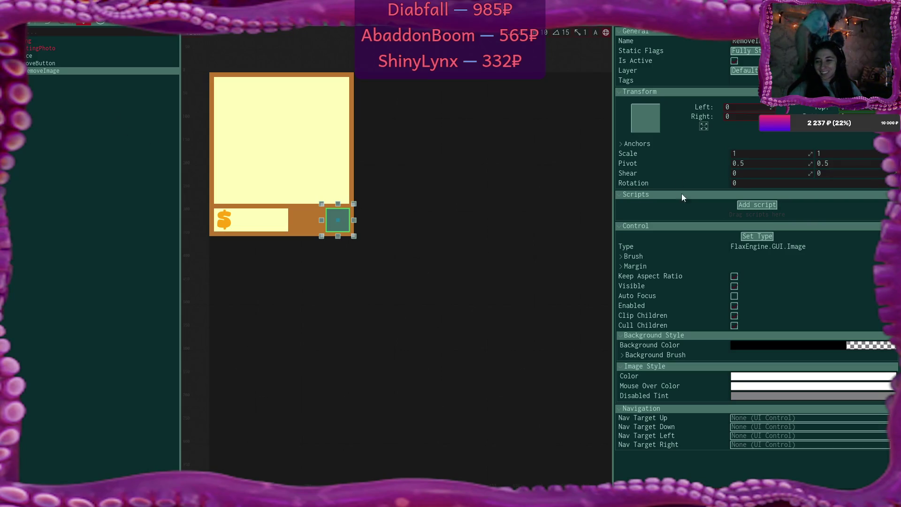
click(621, 256)
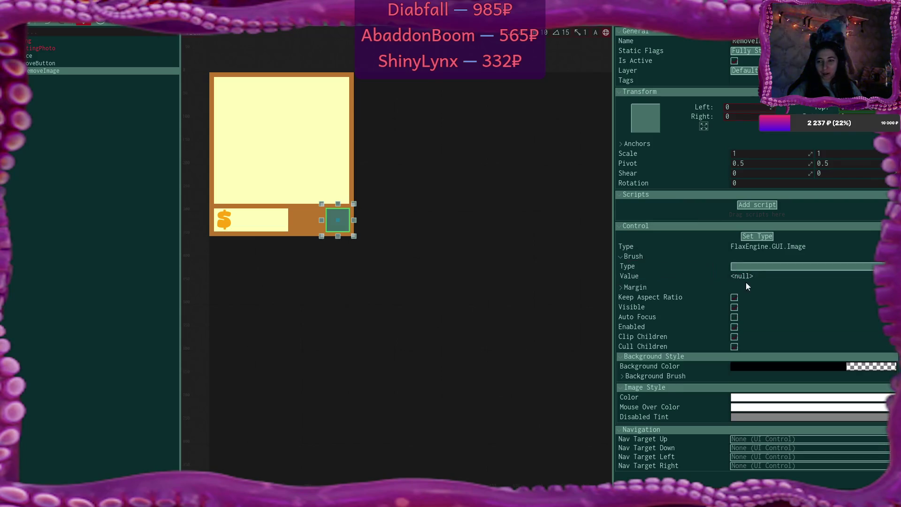
Switch the image's brush type to Texture and browse the texture picker without choosing one
click(758, 265)
click(770, 288)
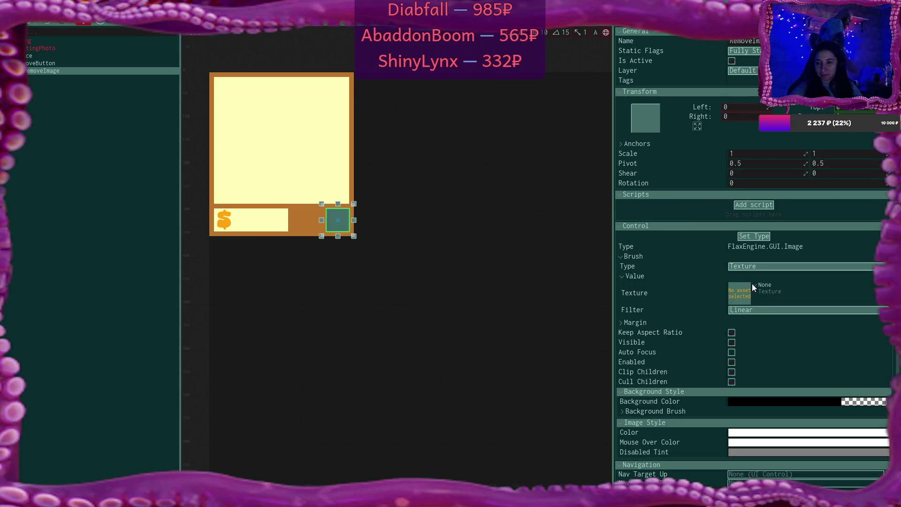
click(753, 284)
scroll(699, 334, down, 10)
scroll(700, 334, down, 10)
scroll(699, 334, down, 10)
scroll(700, 334, down, 10)
scroll(700, 333, down, 10)
scroll(700, 333, down, 10)
scroll(700, 338, down, 2)
scroll(700, 335, down, 6)
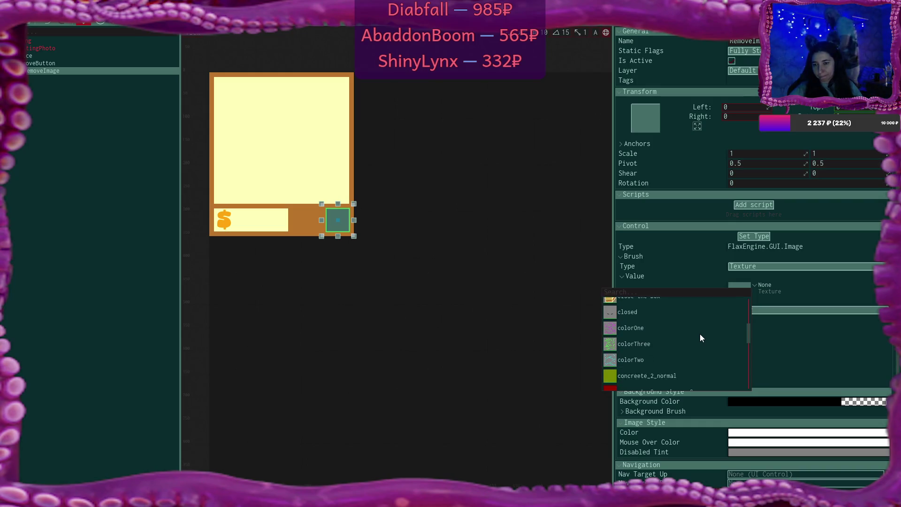
scroll(700, 337, down, 5)
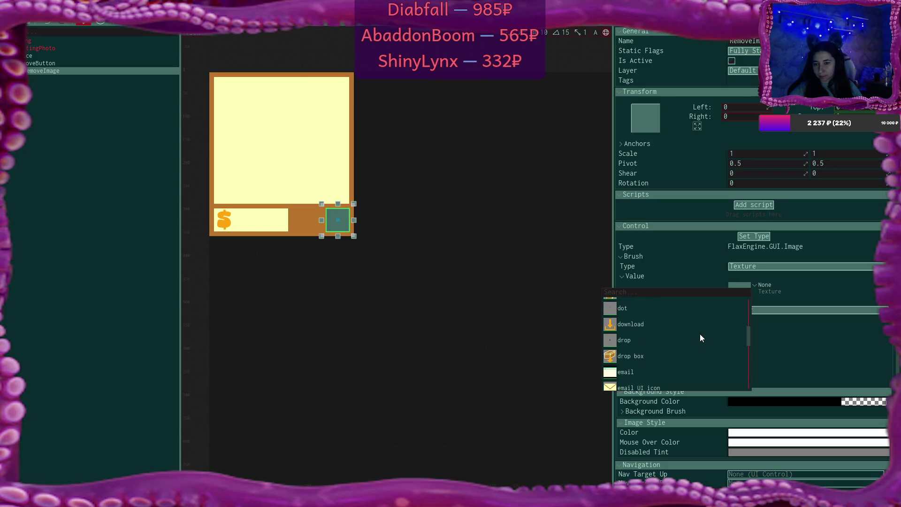
scroll(700, 338, down, 8)
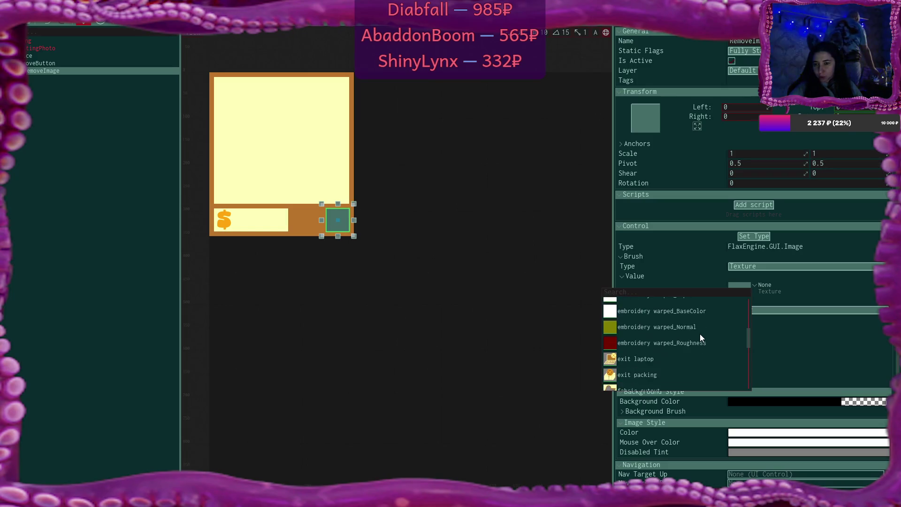
scroll(699, 334, down, 8)
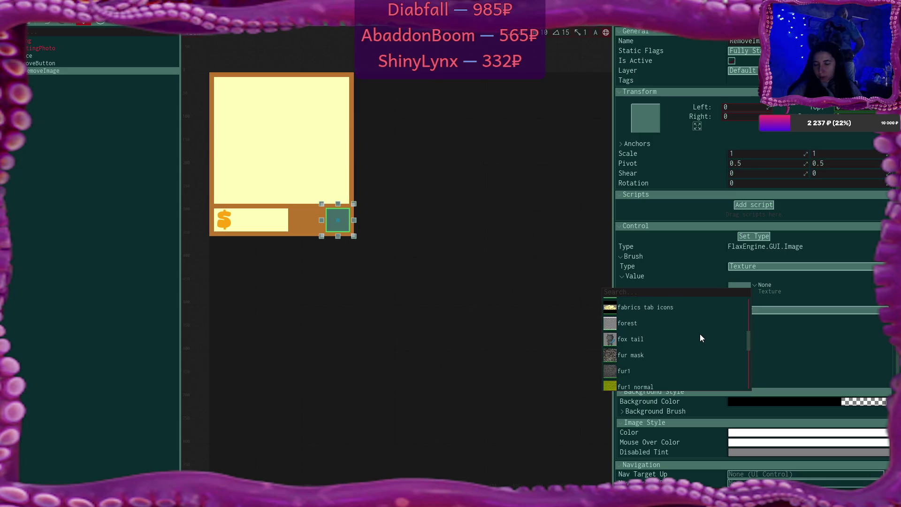
scroll(699, 333, down, 10)
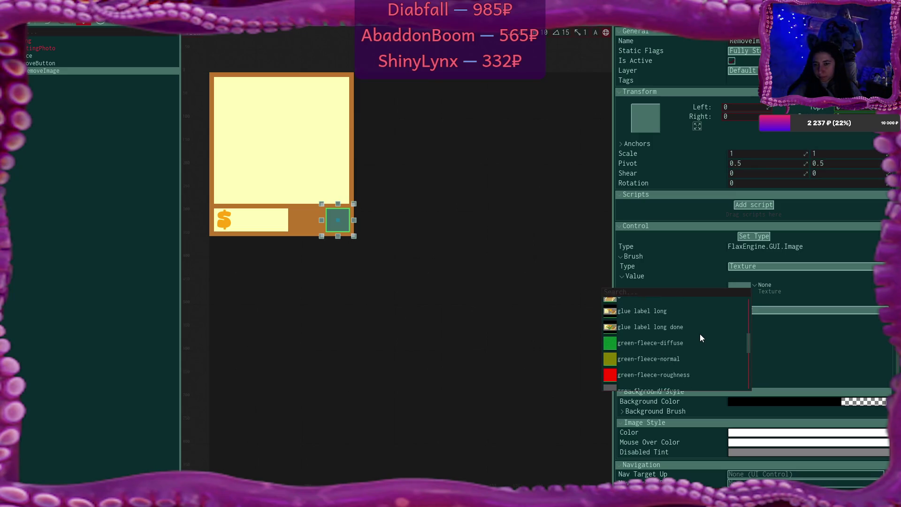
scroll(699, 334, down, 10)
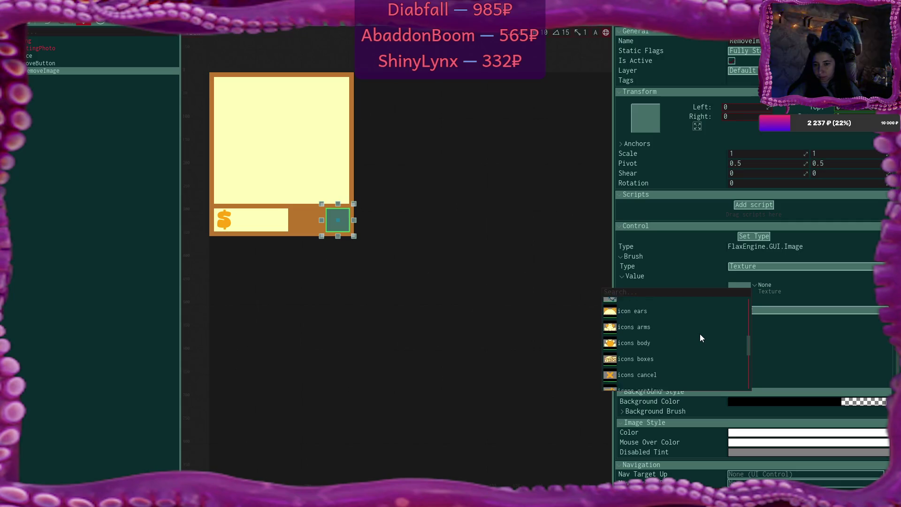
scroll(699, 333, down, 5)
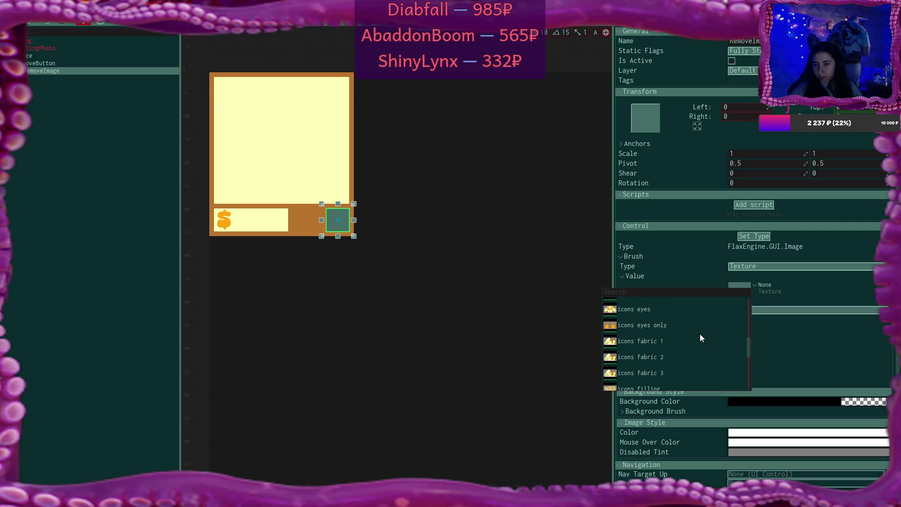
scroll(699, 333, down, 6)
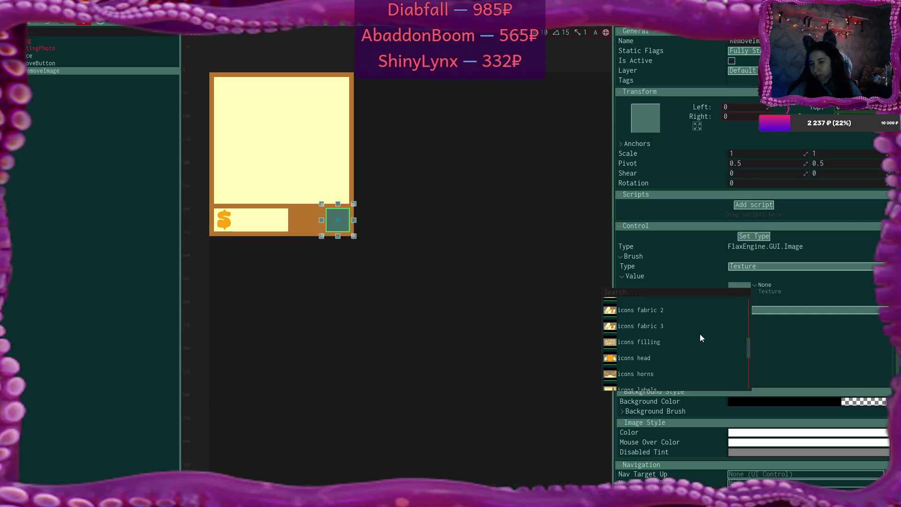
scroll(699, 333, down, 10)
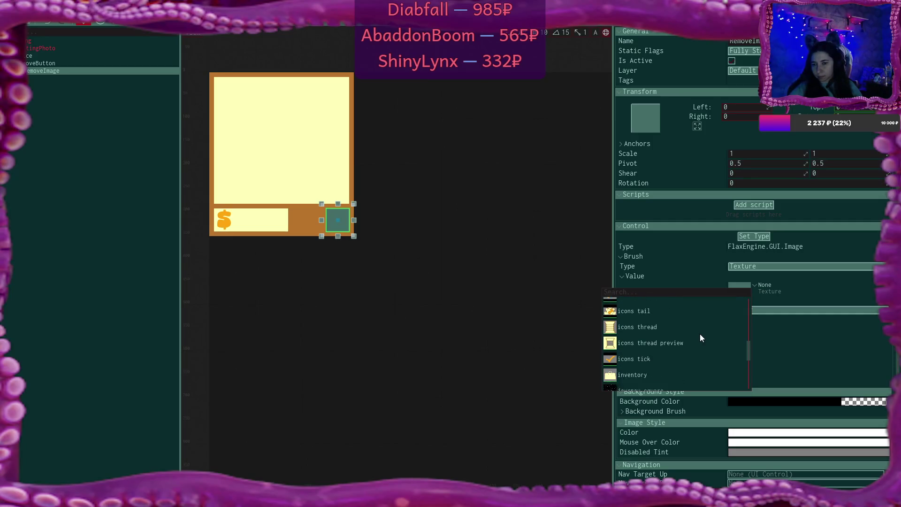
scroll(700, 334, down, 10)
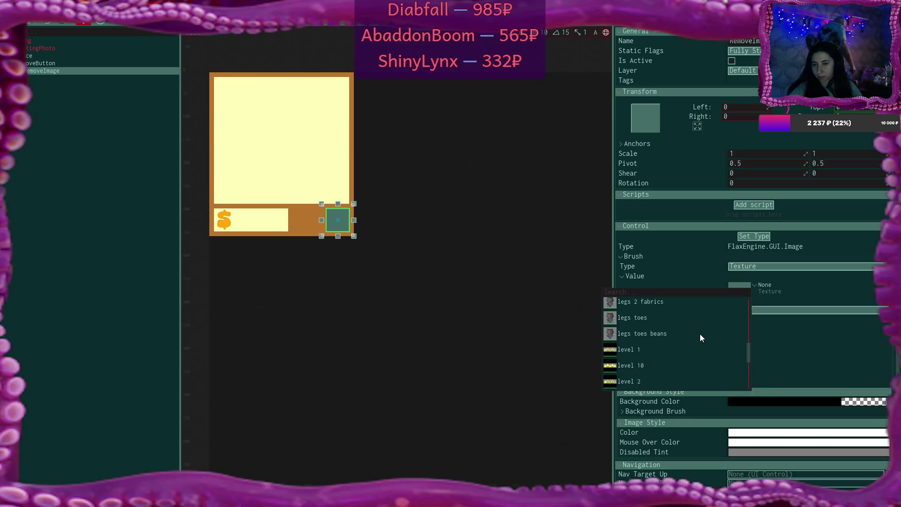
scroll(699, 334, down, 10)
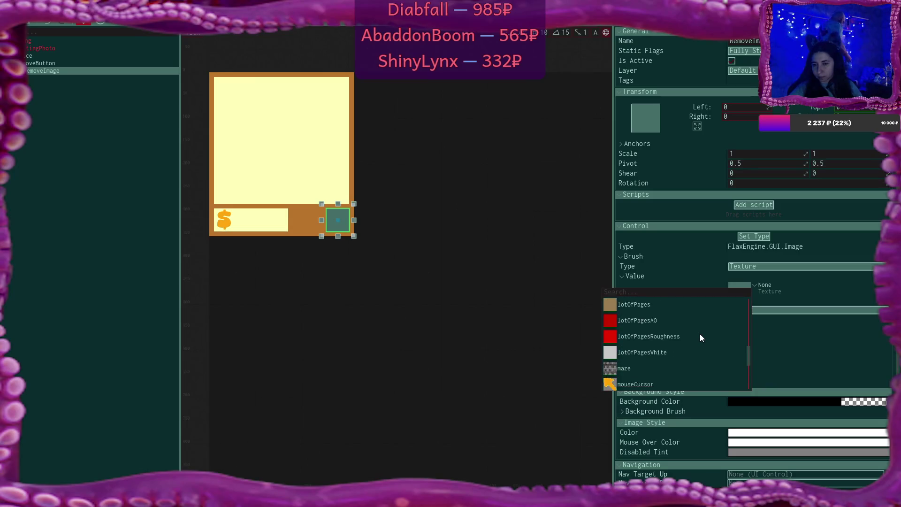
scroll(699, 334, down, 3)
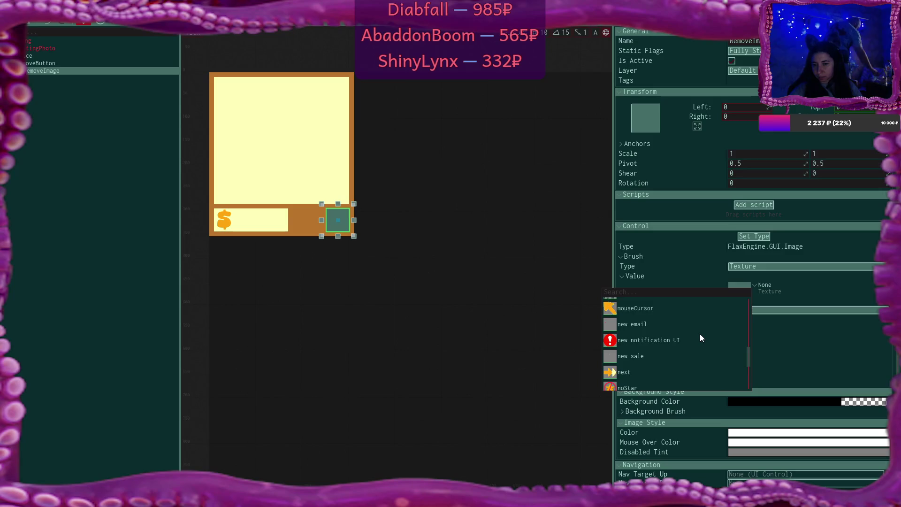
scroll(700, 333, down, 3)
scroll(700, 333, down, 6)
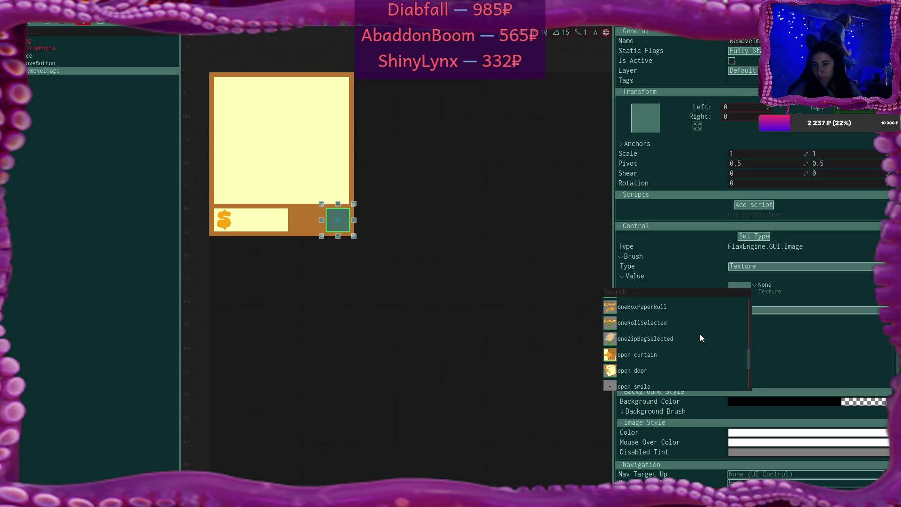
scroll(699, 335, down, 6)
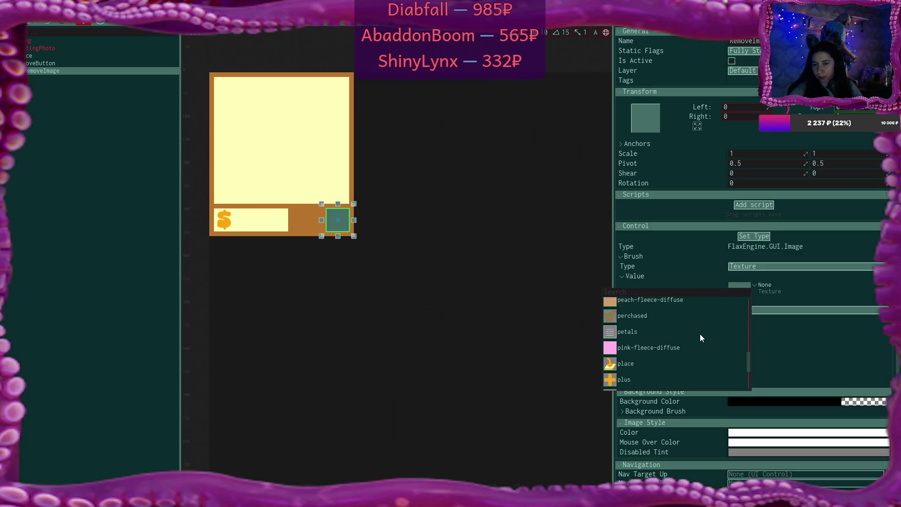
scroll(699, 333, down, 6)
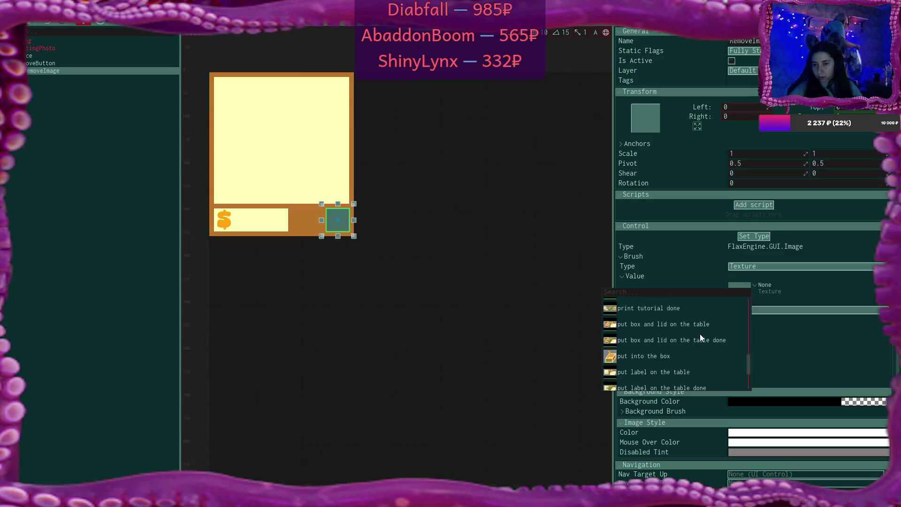
scroll(700, 334, down, 6)
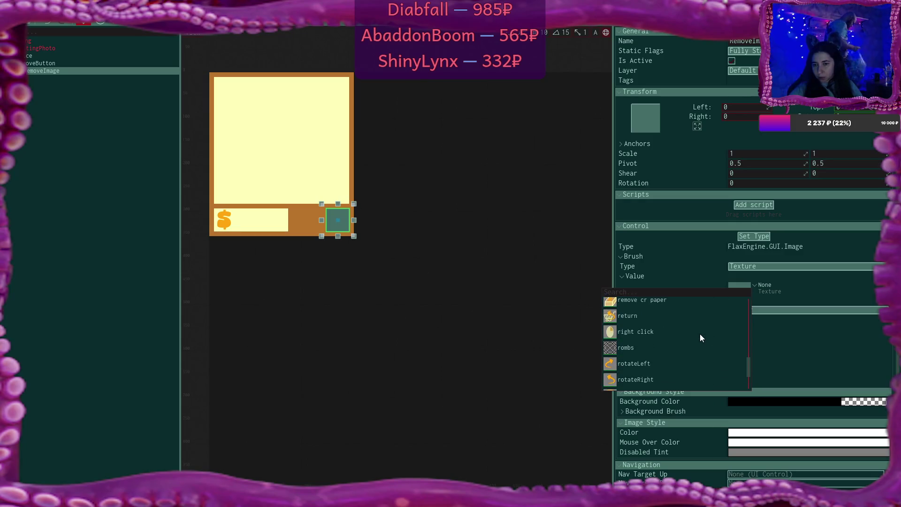
scroll(700, 334, down, 6)
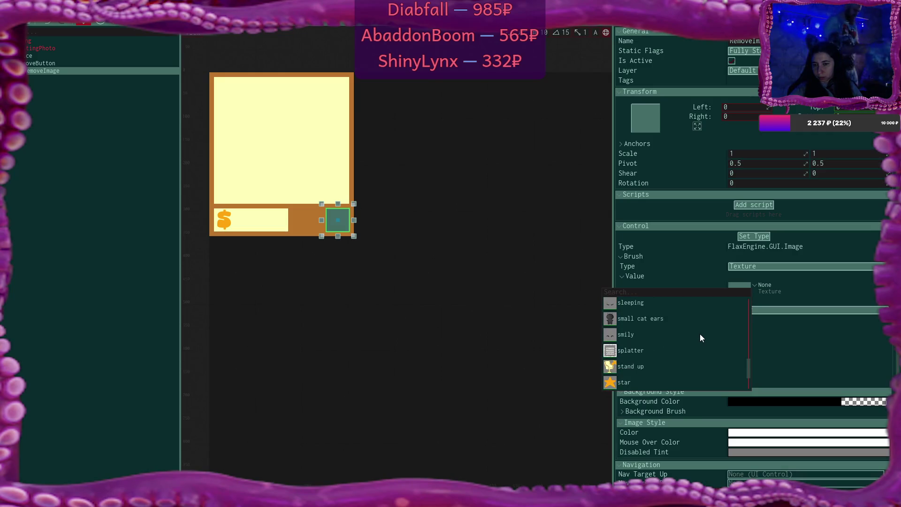
scroll(699, 333, down, 6)
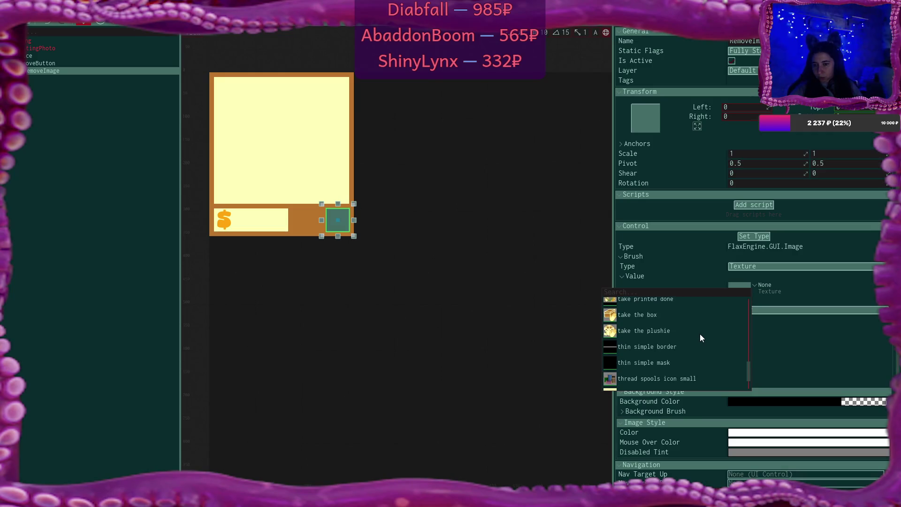
scroll(699, 334, down, 6)
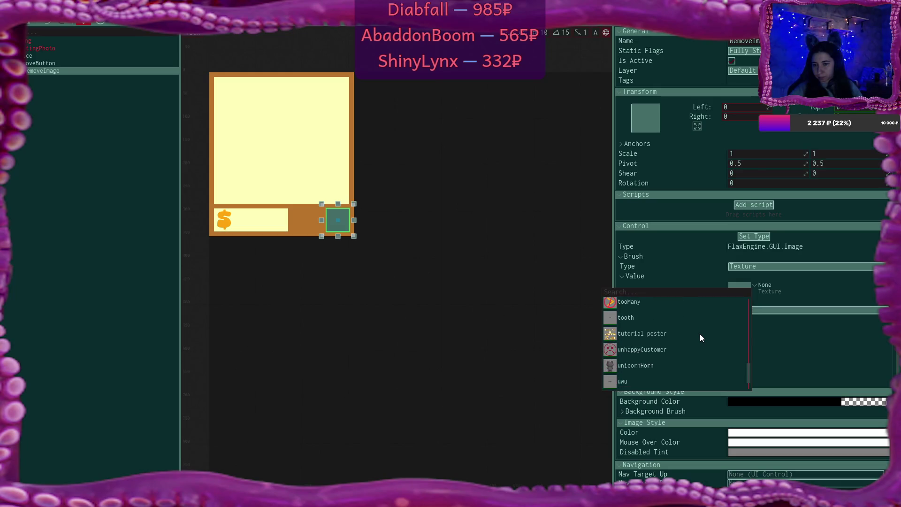
scroll(699, 333, down, 6)
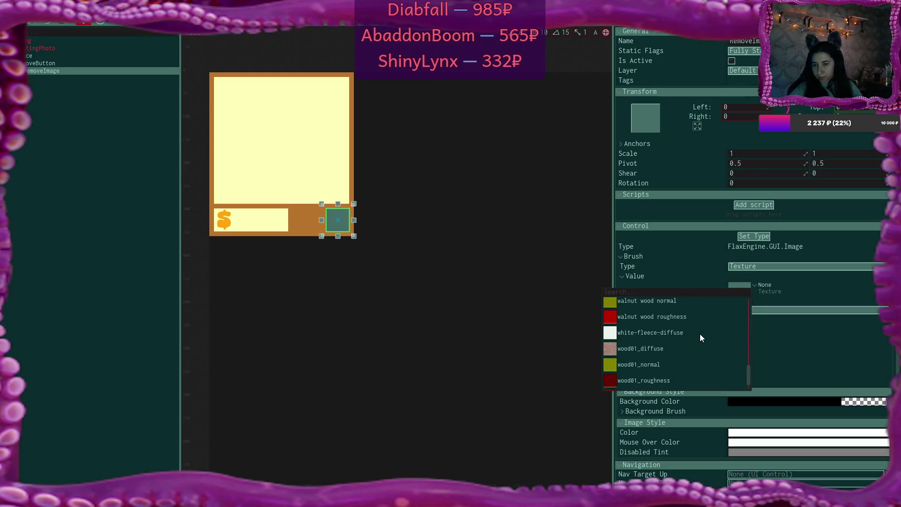
scroll(699, 333, down, 6)
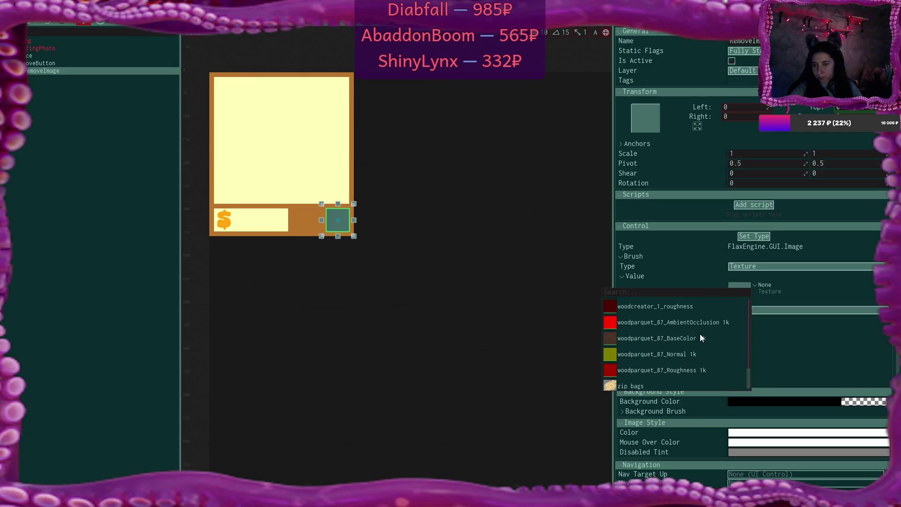
click(491, 306)
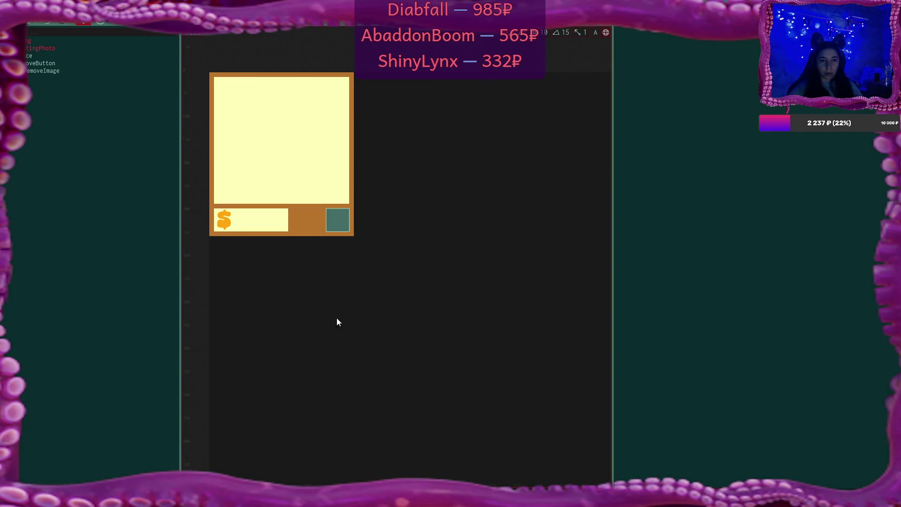
Set RemoveImage's background colour to the card's light yellow sampled from the viewport
click(346, 220)
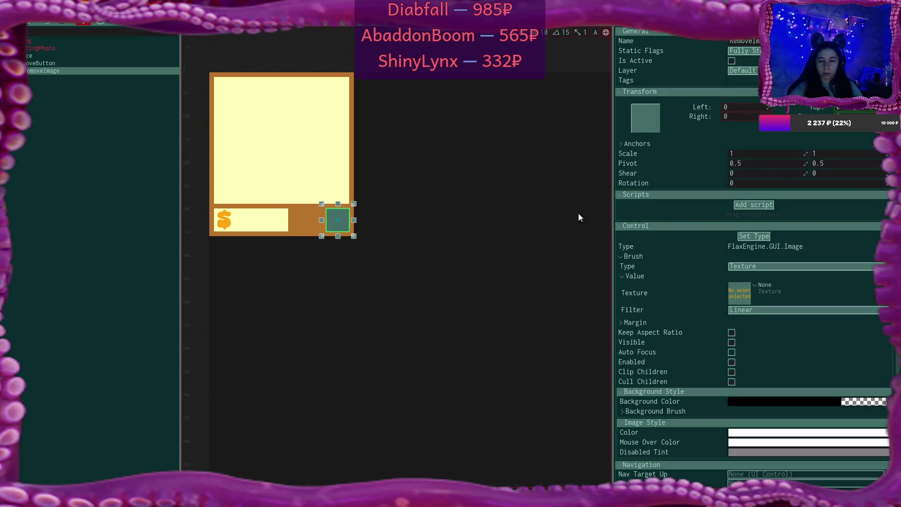
scroll(817, 335, down, 1)
click(773, 383)
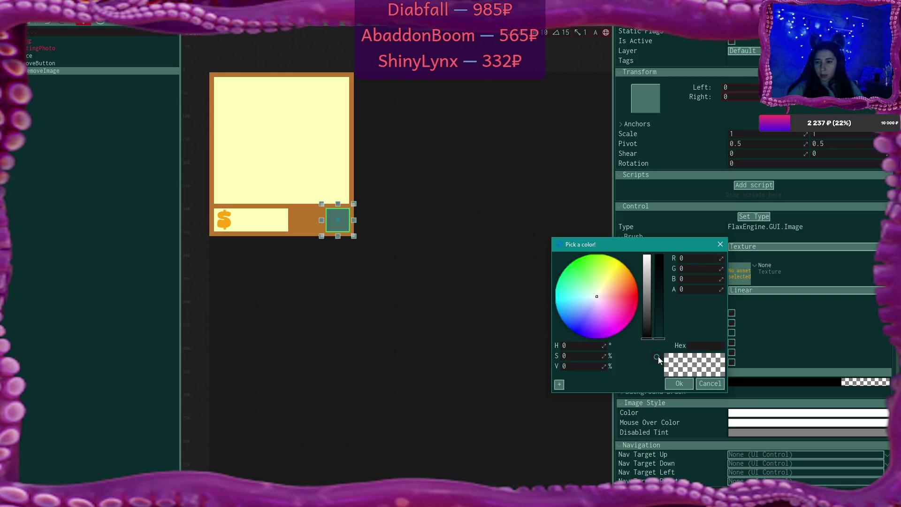
click(656, 357)
click(319, 182)
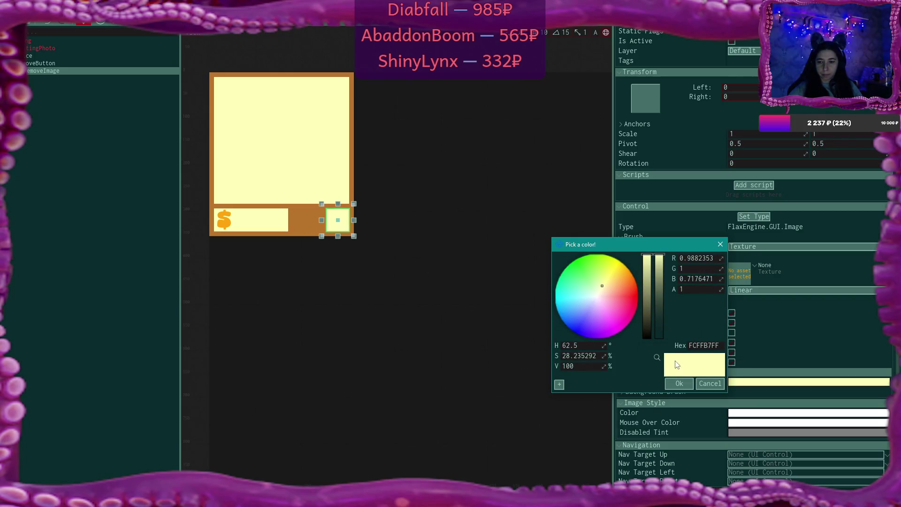
click(680, 382)
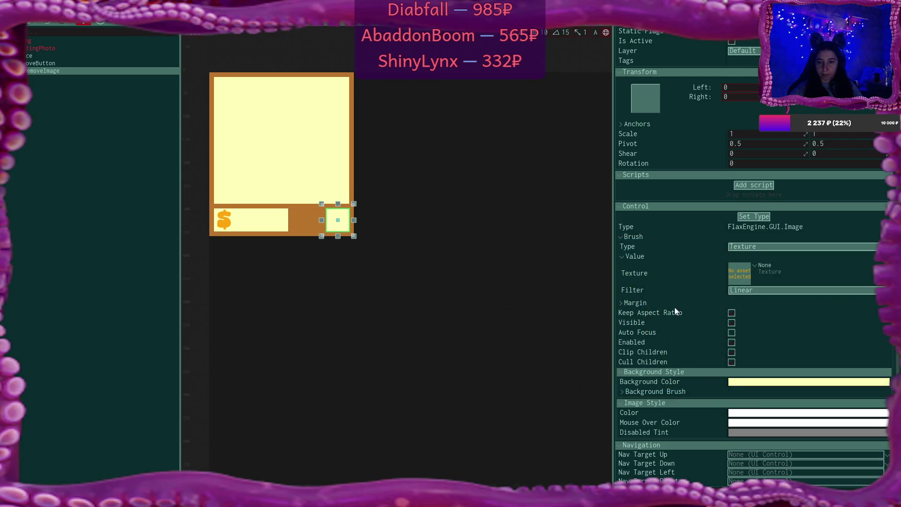
Restore the Listing prefab editor from maximized to a floating window
click(795, 306)
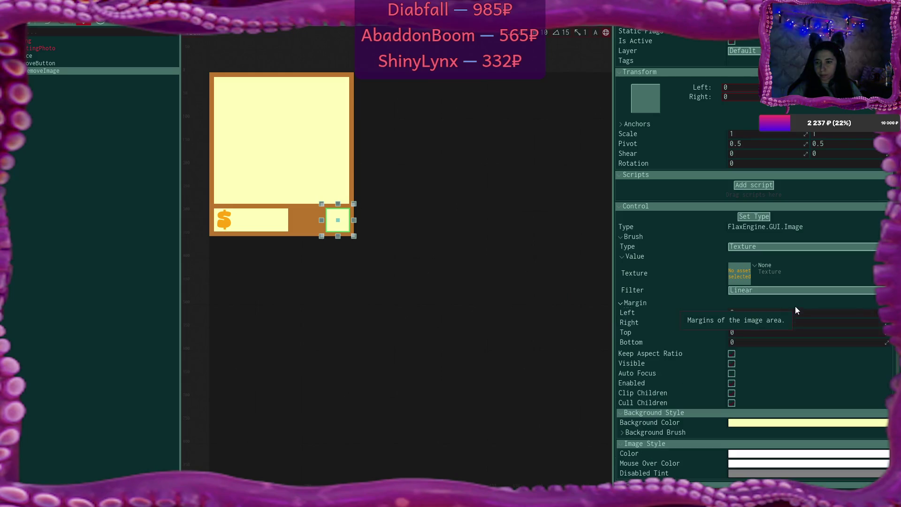
click(620, 303)
key(super+Down)
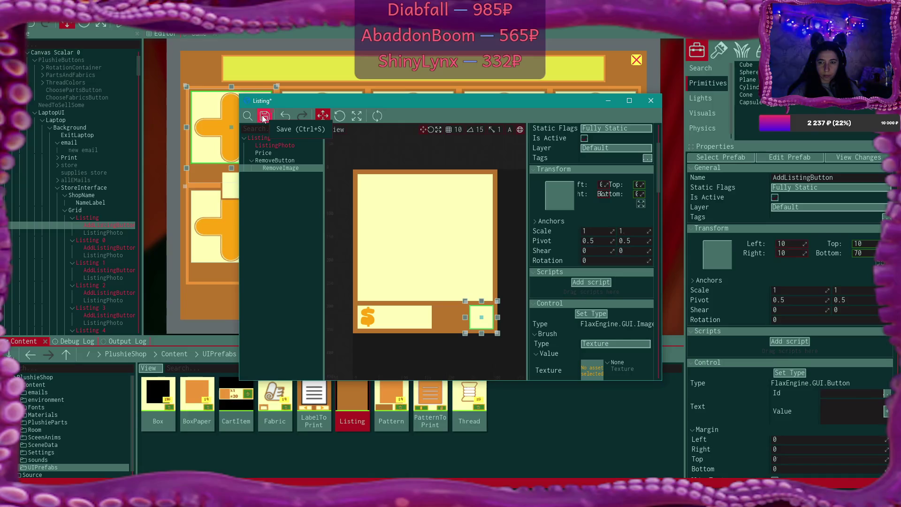
Save the Listing prefab while keeping its editor open
click(262, 116)
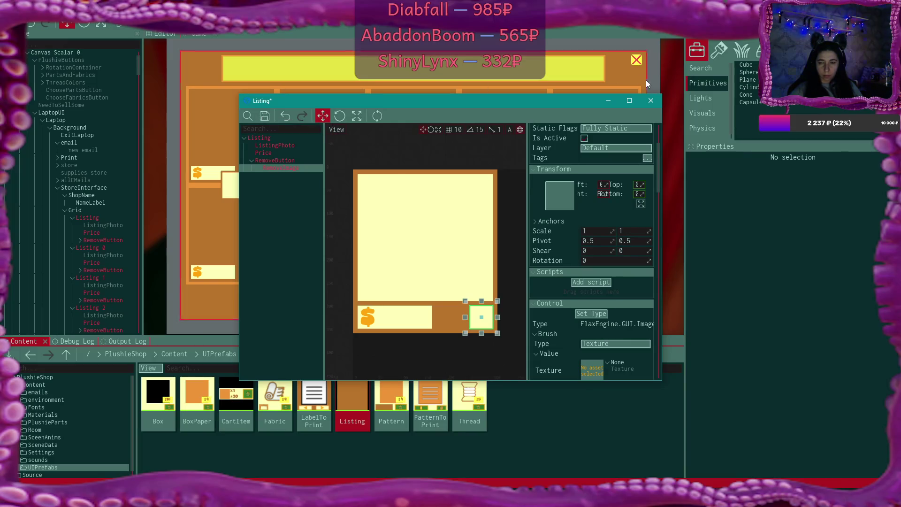
click(650, 102)
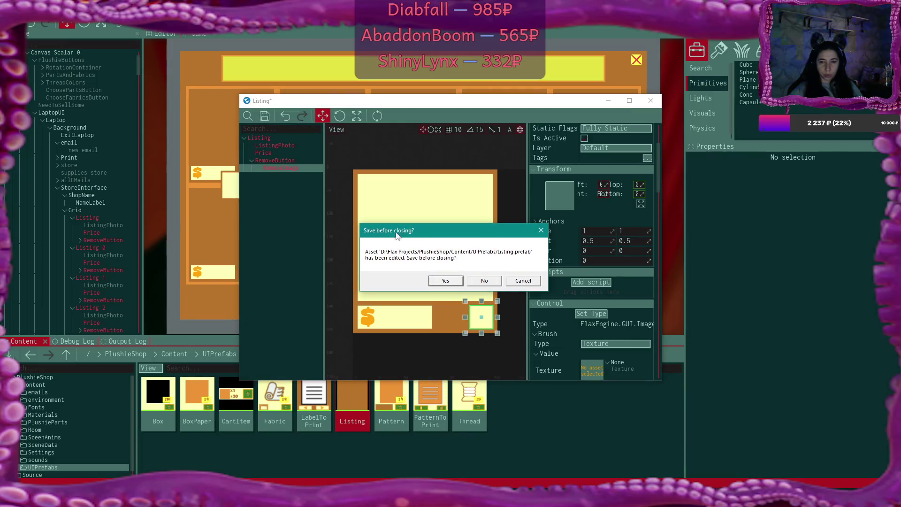
click(513, 279)
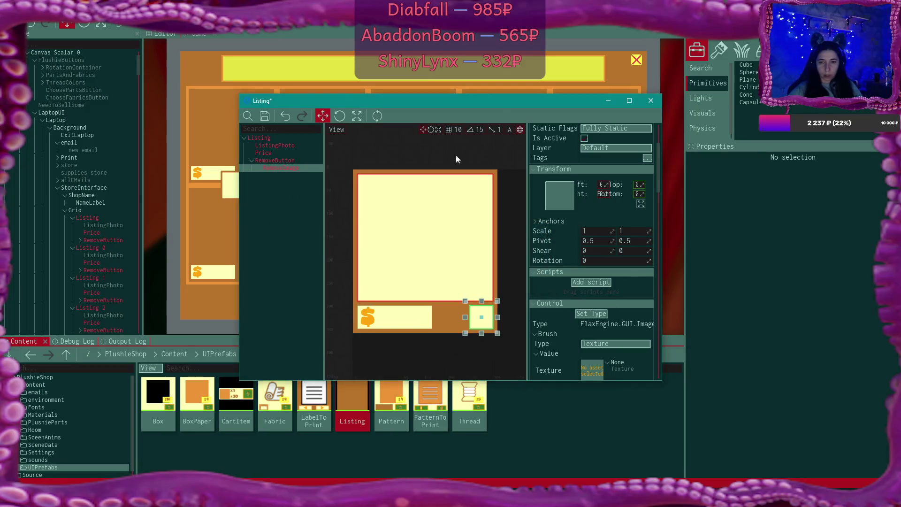
Reactivate the first Listing's ListingPhoto in the scene tree
click(120, 255)
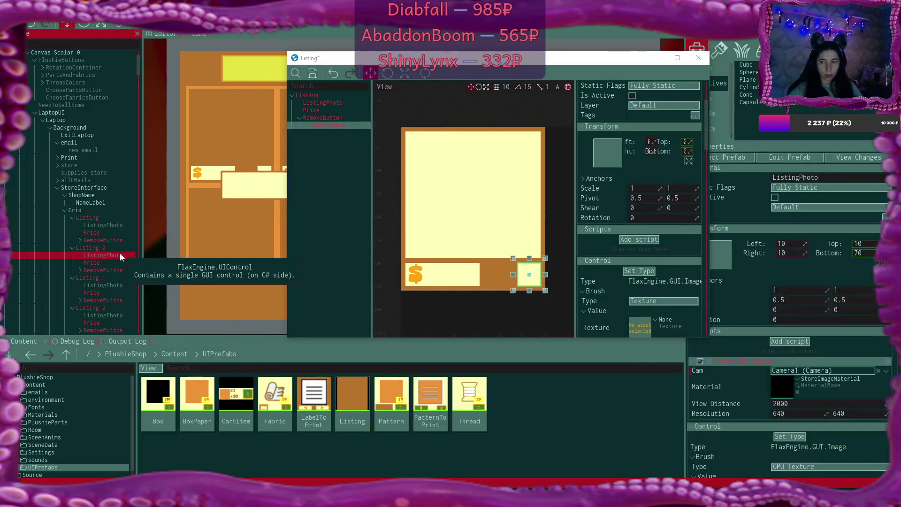
click(118, 224)
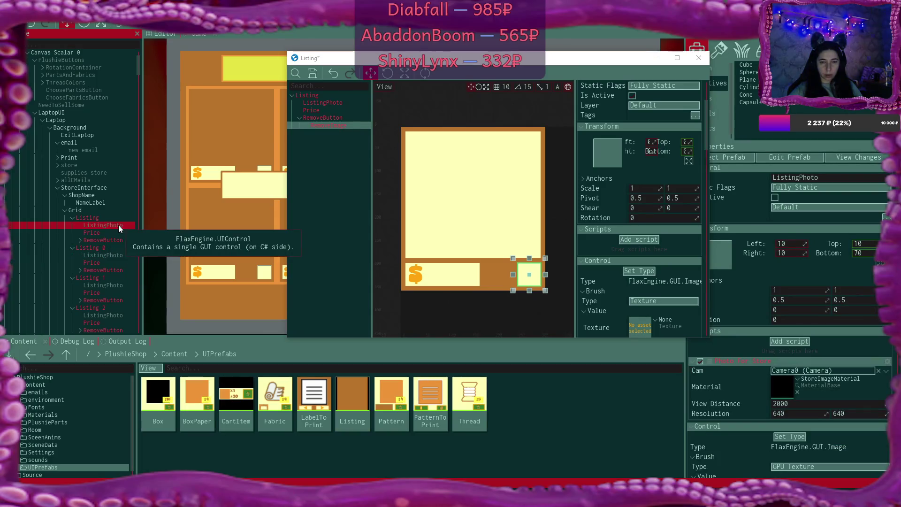
click(774, 197)
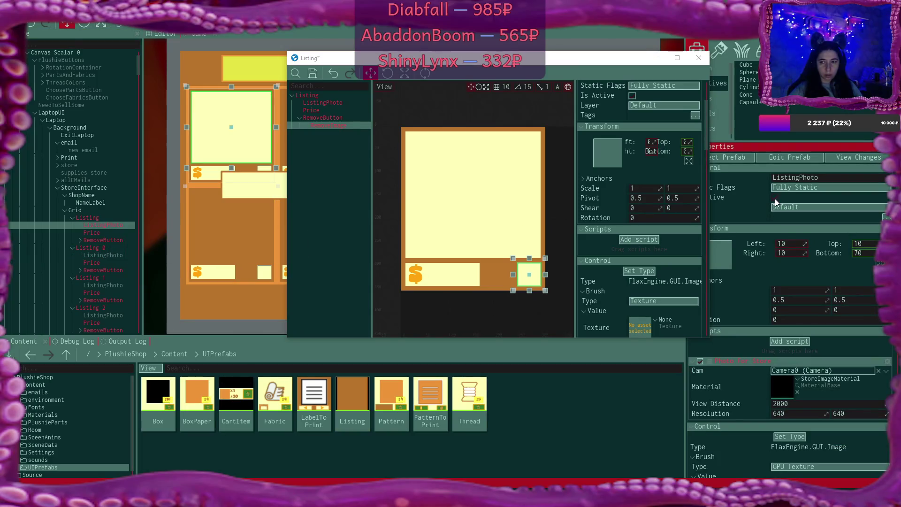
scroll(625, 125, up, 1)
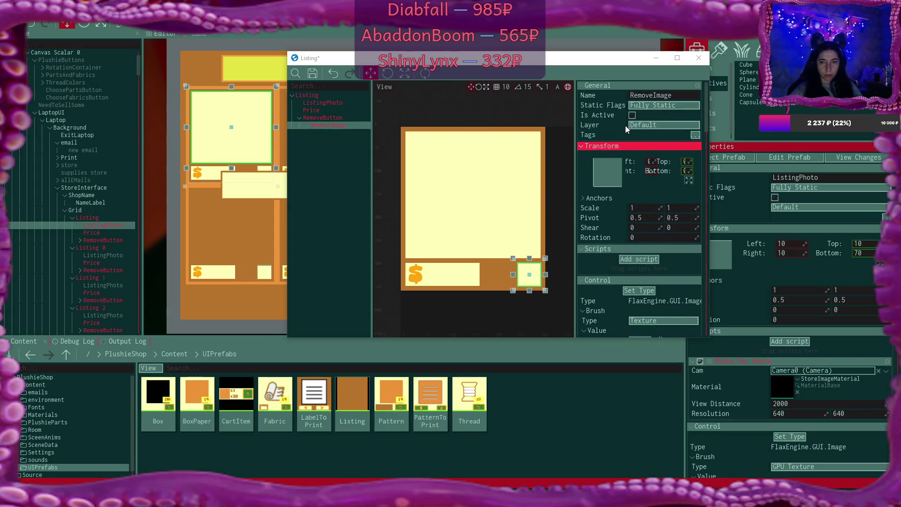
Apply all ListingPhoto changes to the Listing prefab and return to the top Content folder
click(331, 100)
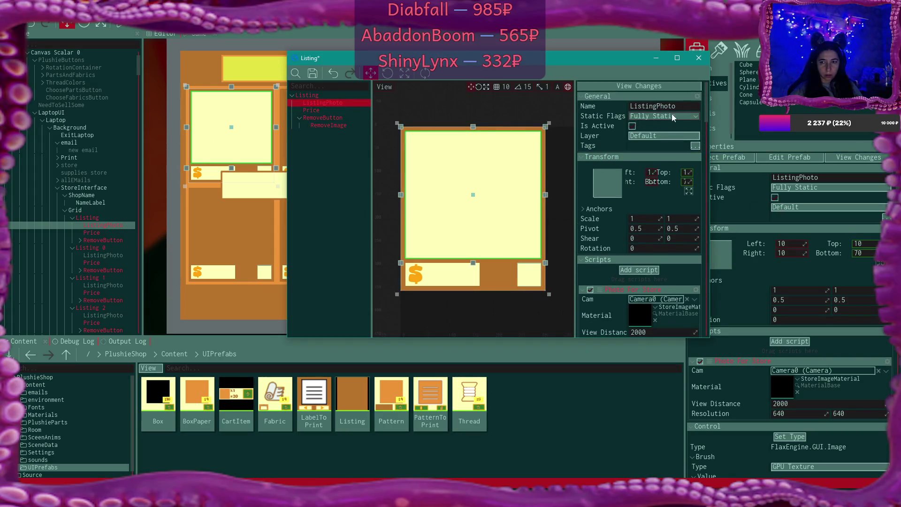
click(671, 82)
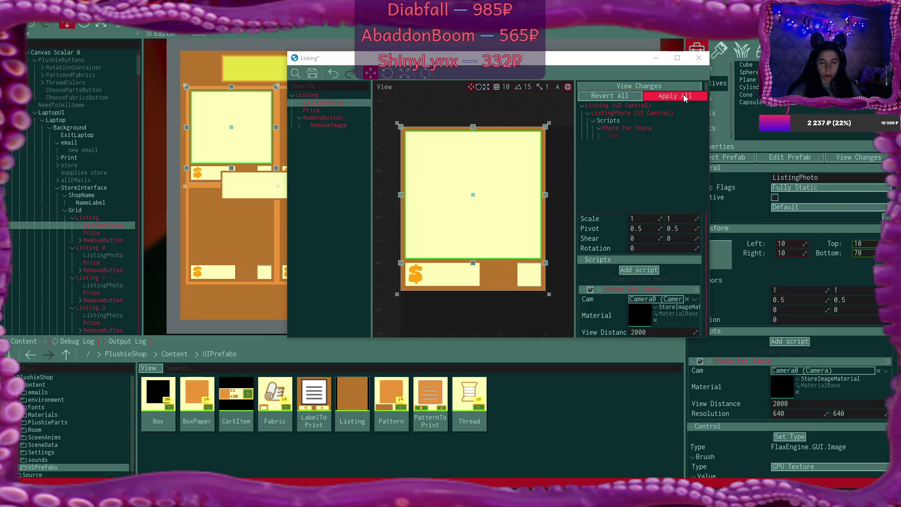
click(684, 96)
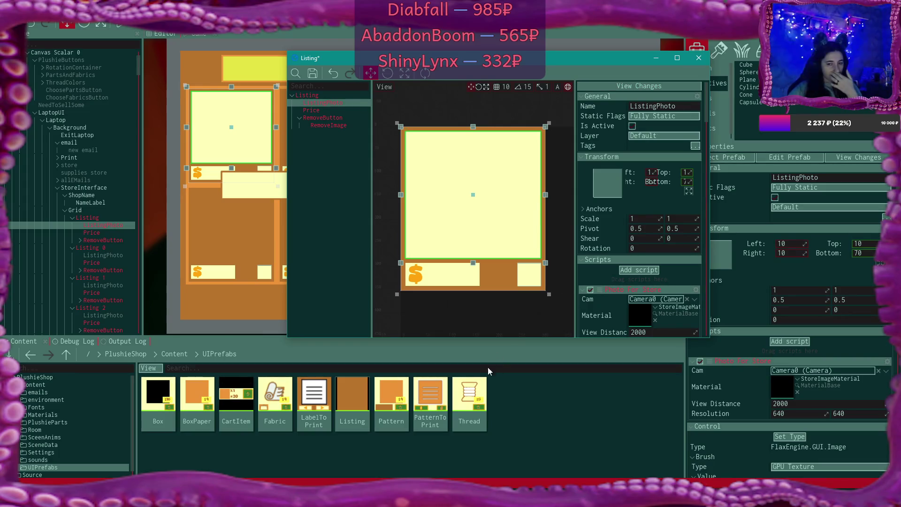
click(174, 353)
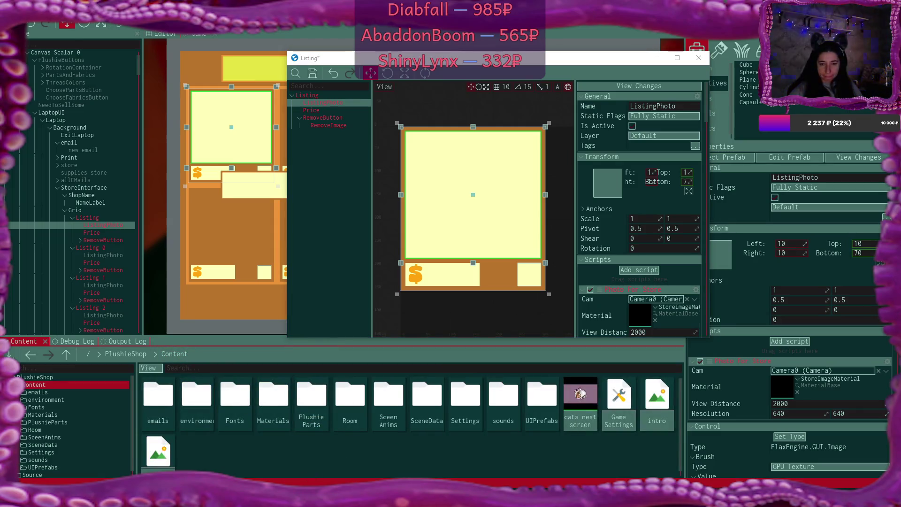
key(alt+Tab)
Switch to the icons.kra drawing in Krita
scroll(619, 237, down, 5)
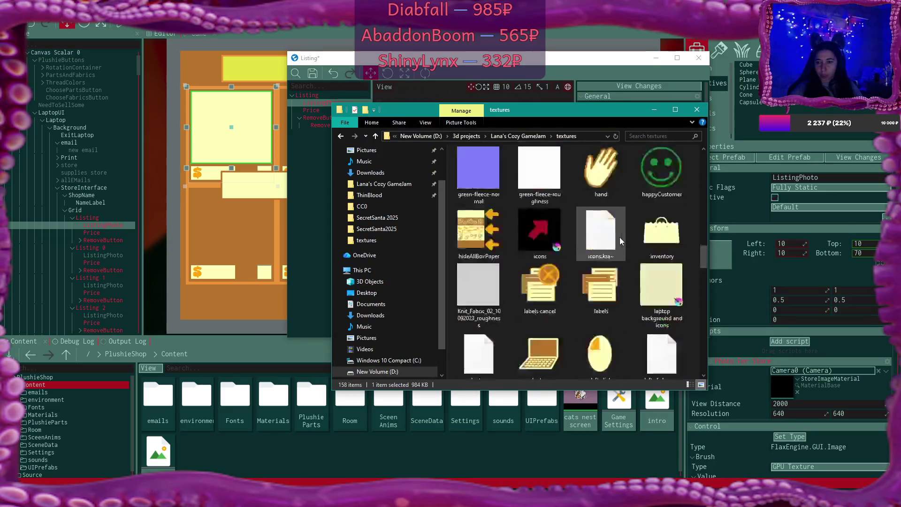
scroll(619, 238, down, 5)
key(alt+Tab)
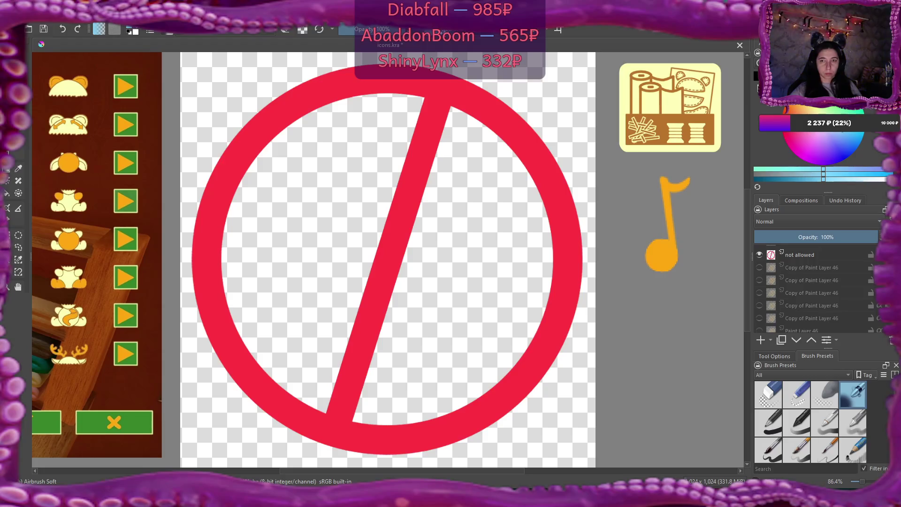
scroll(455, 155, down, 1)
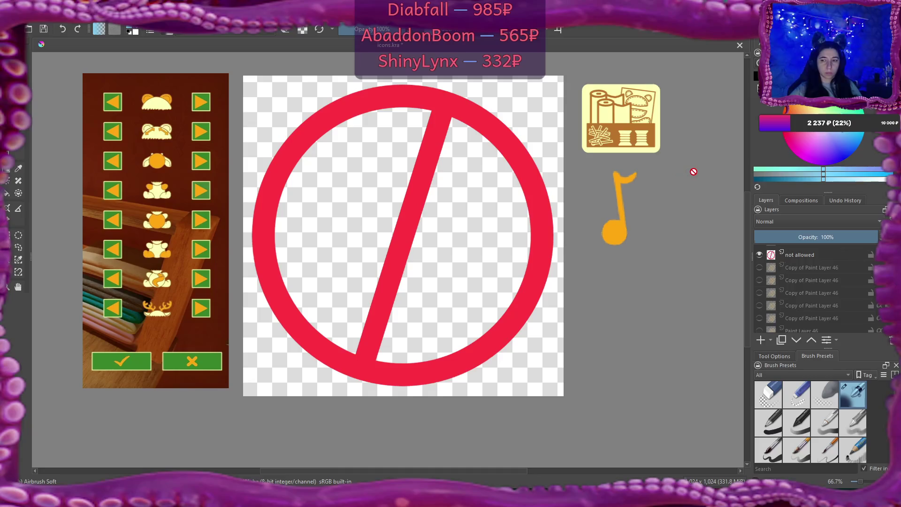
Export the red no-entry icon as a PNG named remove
click(13, 16)
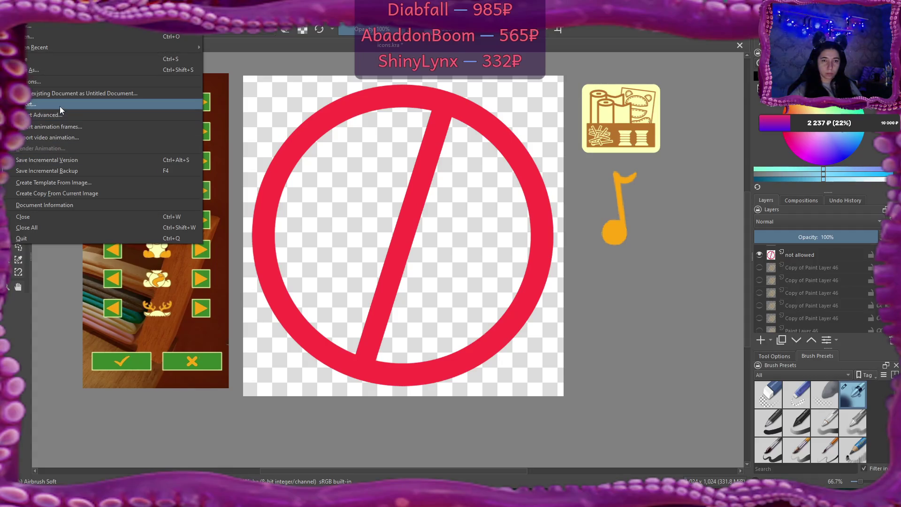
click(60, 106)
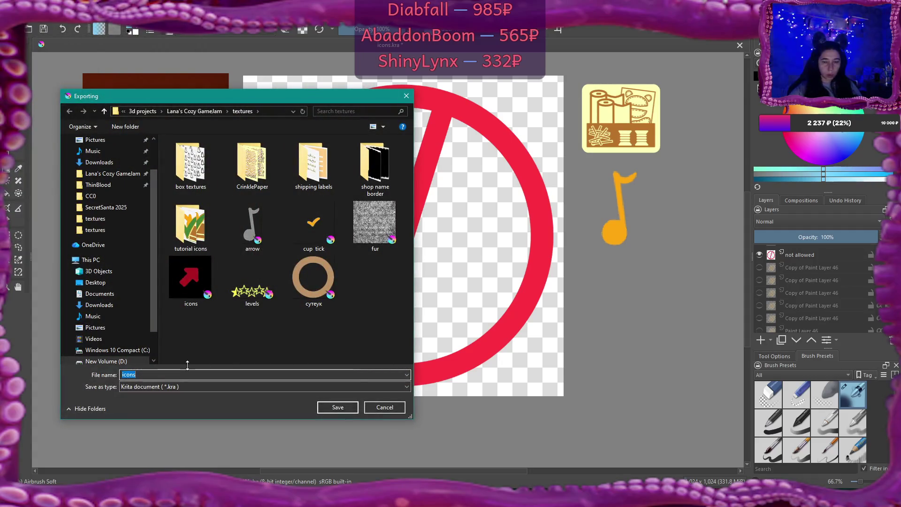
text(remive)
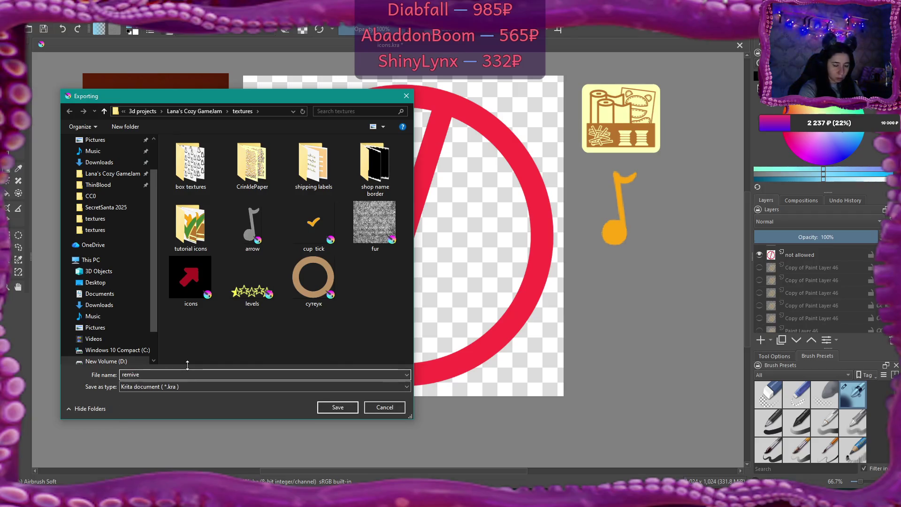
key(BackSpace)
text(o)
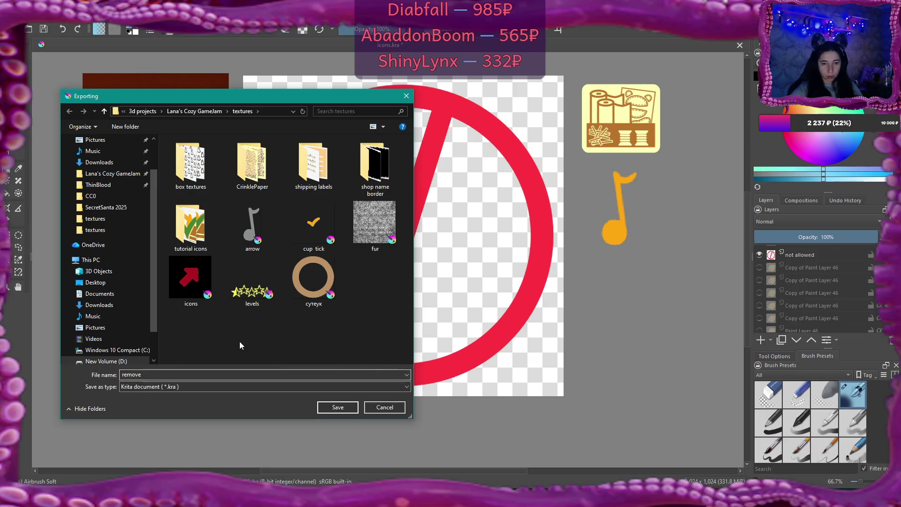
click(212, 387)
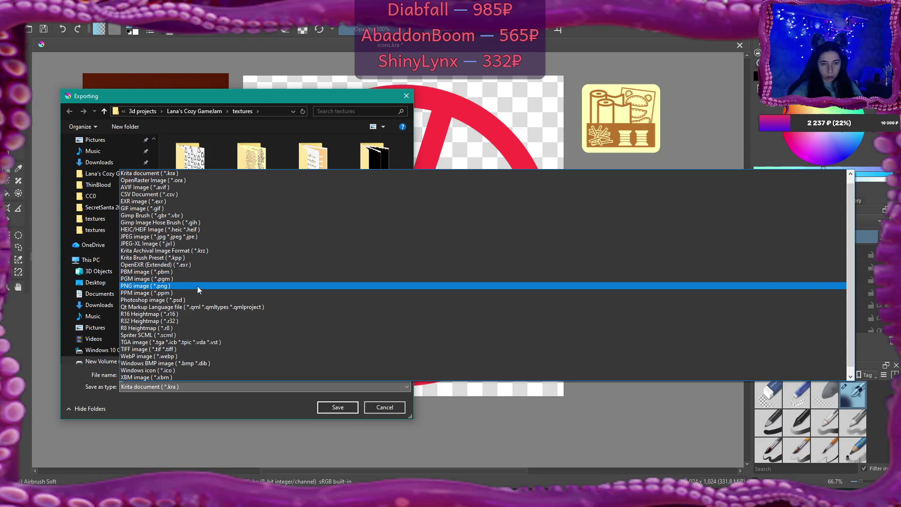
click(197, 286)
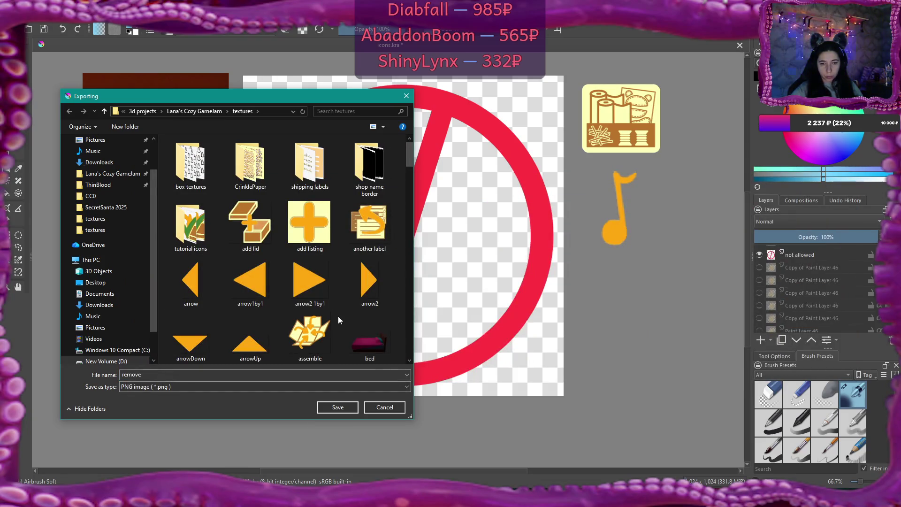
click(331, 408)
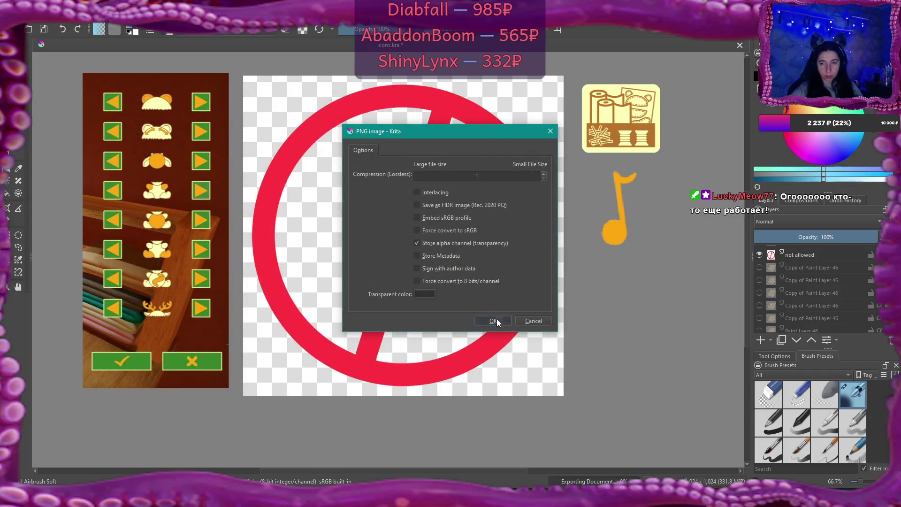
click(493, 321)
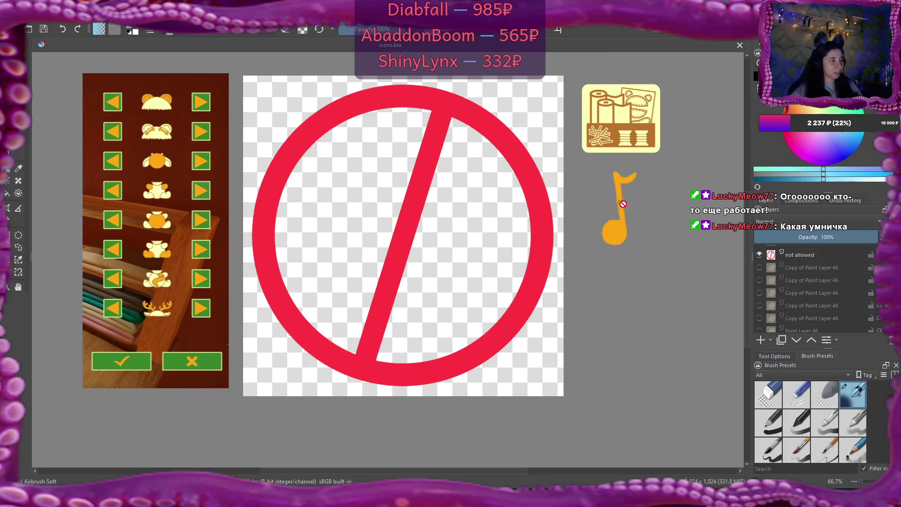
click(726, 124)
key(alt+Tab)
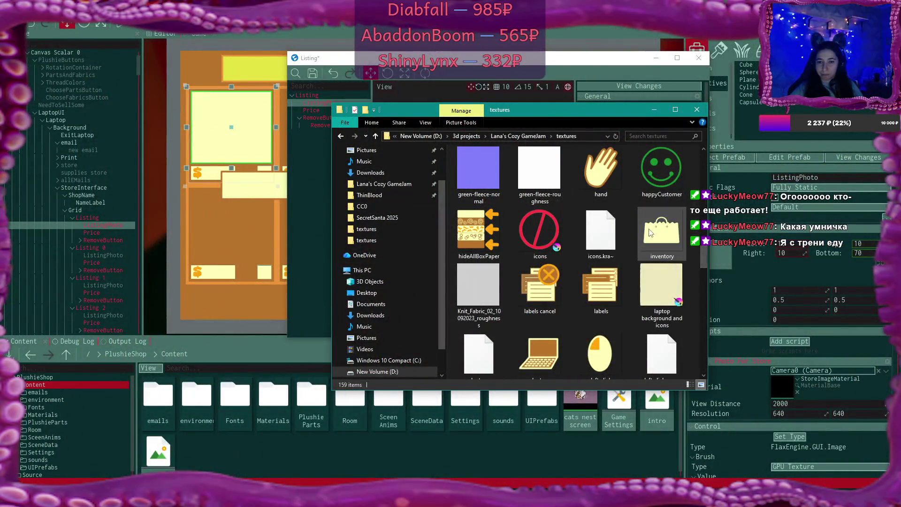
Navigate the Content browser into the textures UI folder
double_click(258, 403)
click(351, 399)
double_click(352, 399)
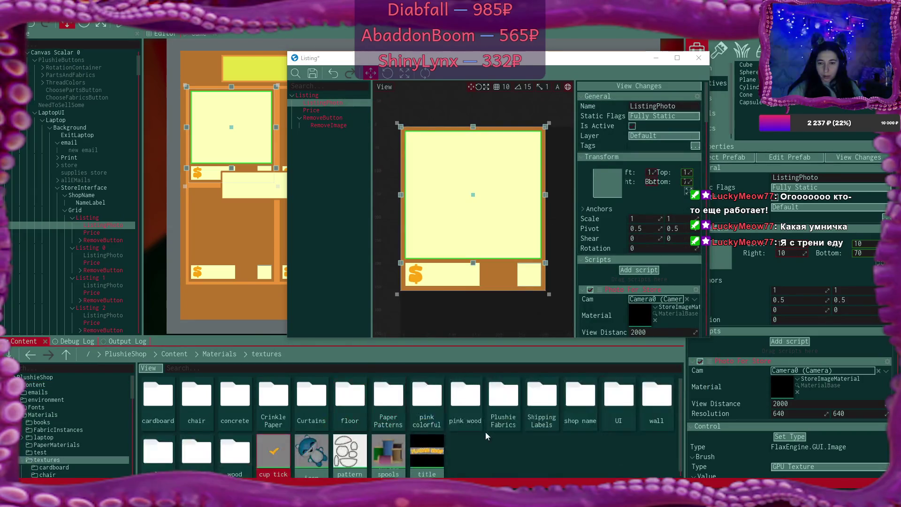
click(609, 404)
double_click(609, 404)
scroll(516, 423, down, 10)
scroll(470, 424, down, 10)
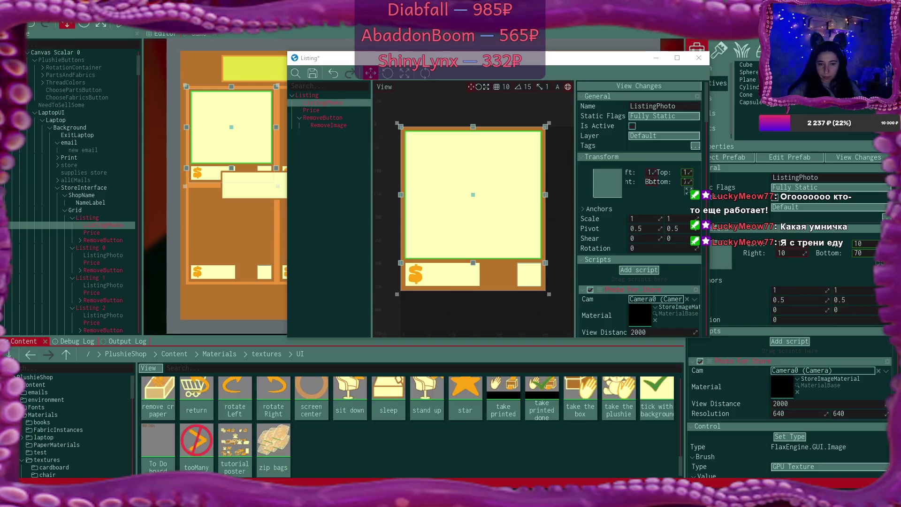
Import remove.png from the file explorer into the UI folder as a Color RGBA texture
key(alt+Tab)
scroll(573, 212, up, 10)
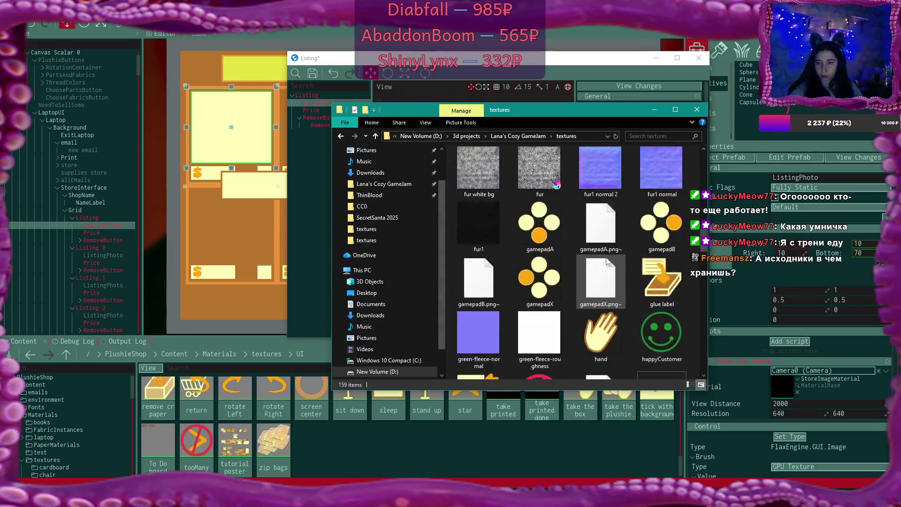
scroll(607, 262, up, 3)
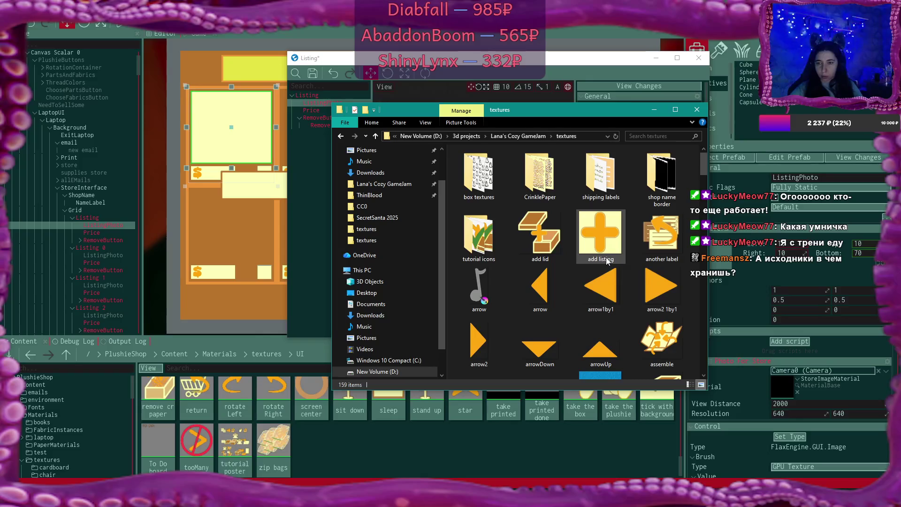
scroll(607, 262, down, 10)
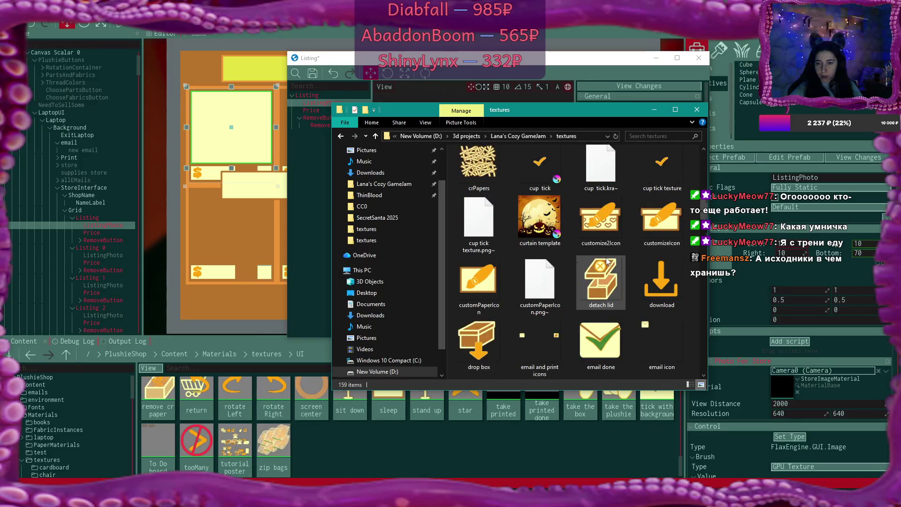
scroll(606, 261, down, 3)
scroll(606, 261, down, 10)
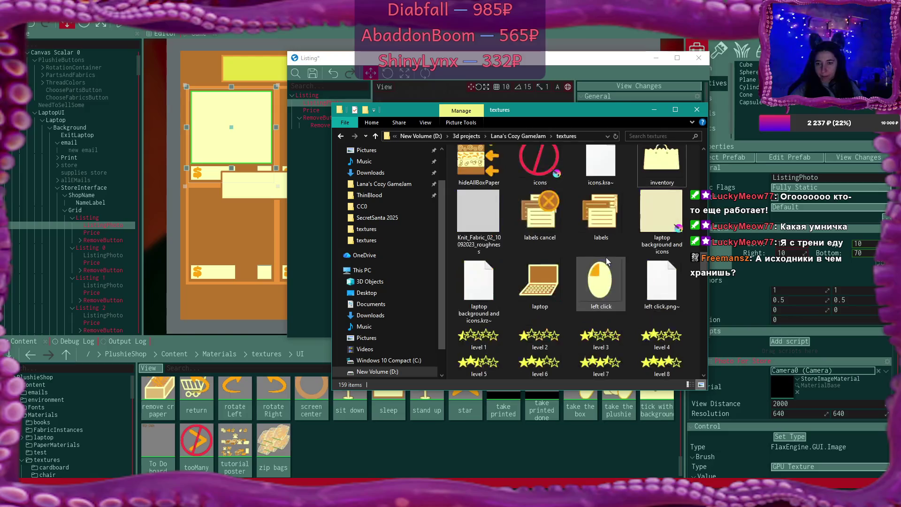
scroll(606, 257, down, 10)
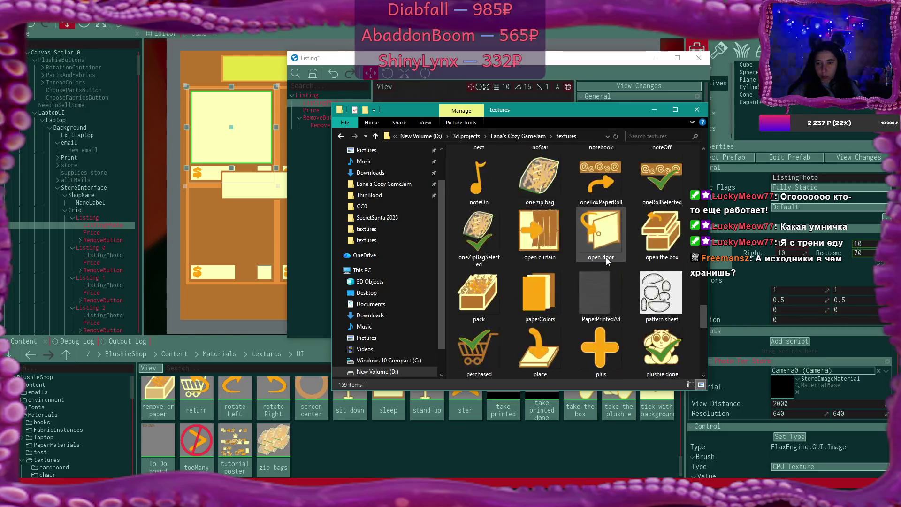
scroll(606, 257, down, 3)
drag(601, 181, 436, 469)
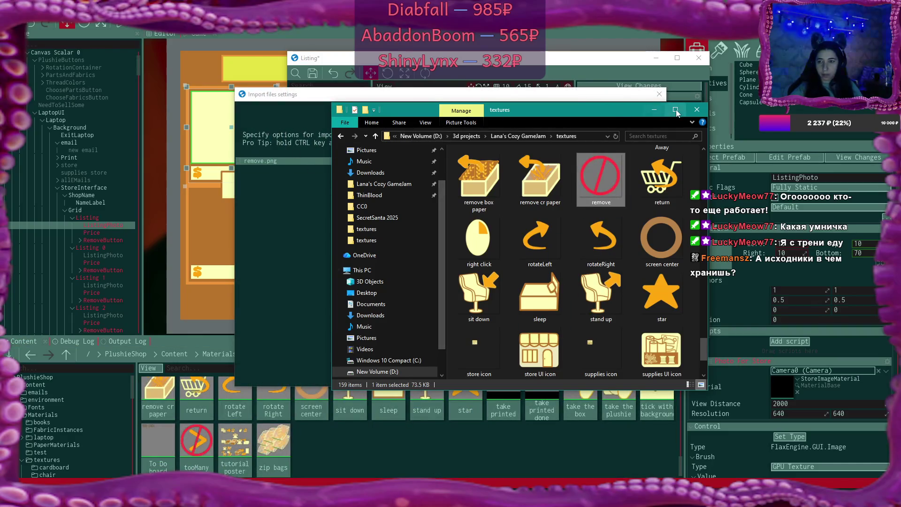
click(653, 110)
click(577, 162)
click(576, 184)
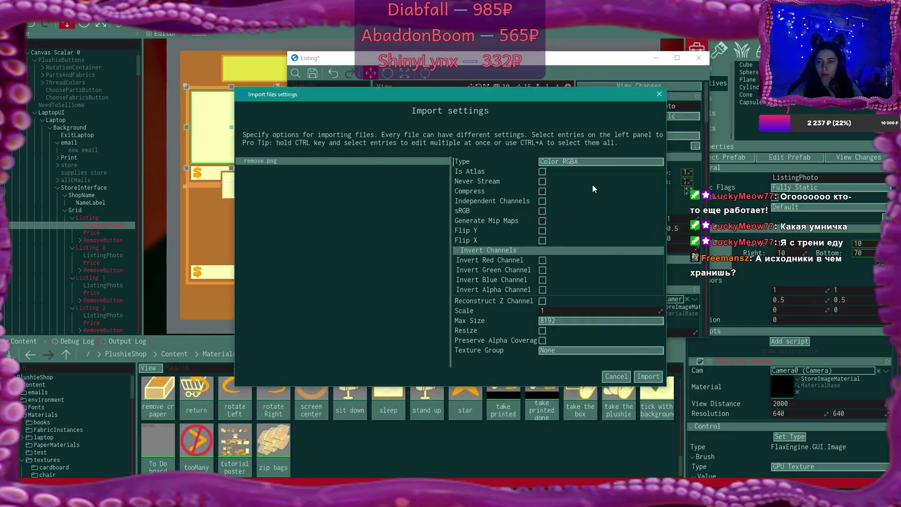
click(648, 376)
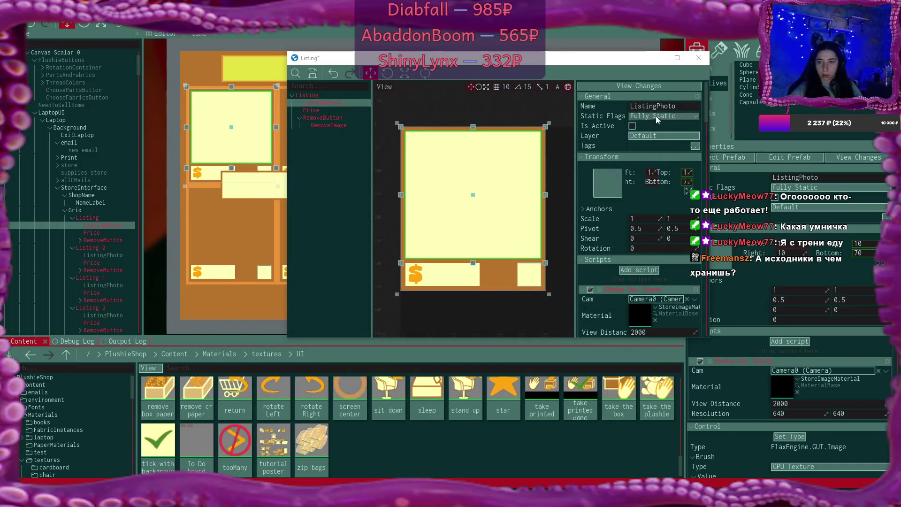
scroll(657, 265, down, 2)
Assign the 'remove' texture to RemoveImage's brush and save the Listing prefab
click(343, 125)
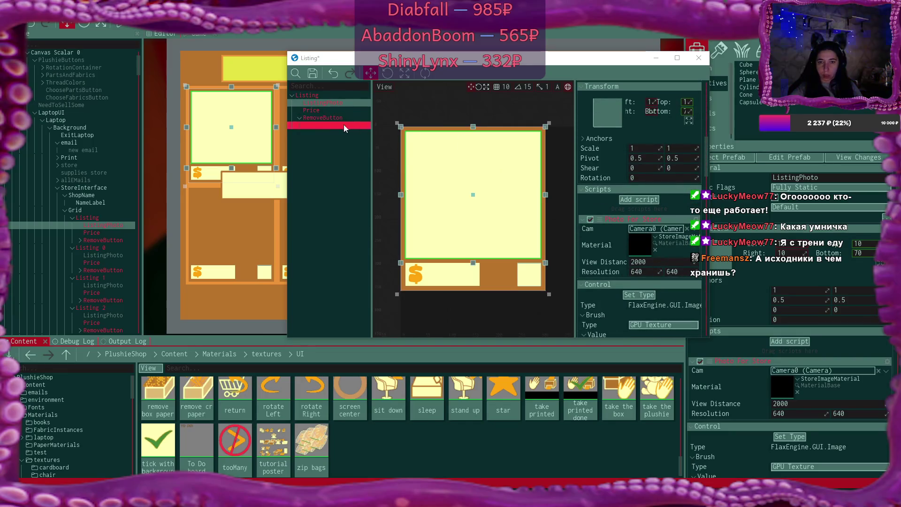
click(649, 281)
text(rem)
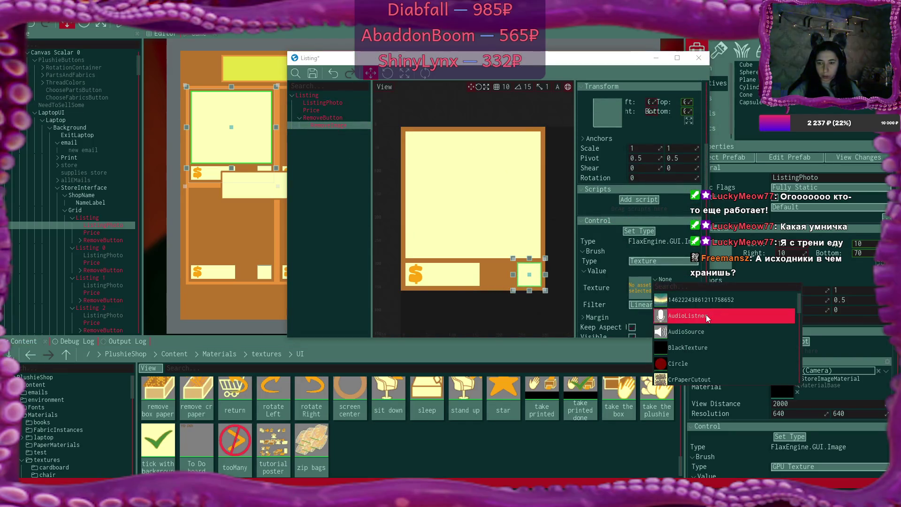
click(680, 299)
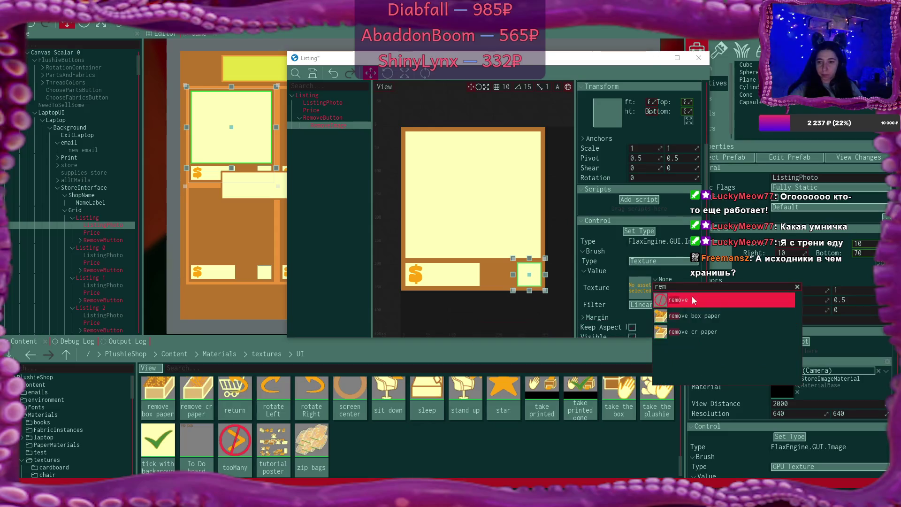
click(554, 300)
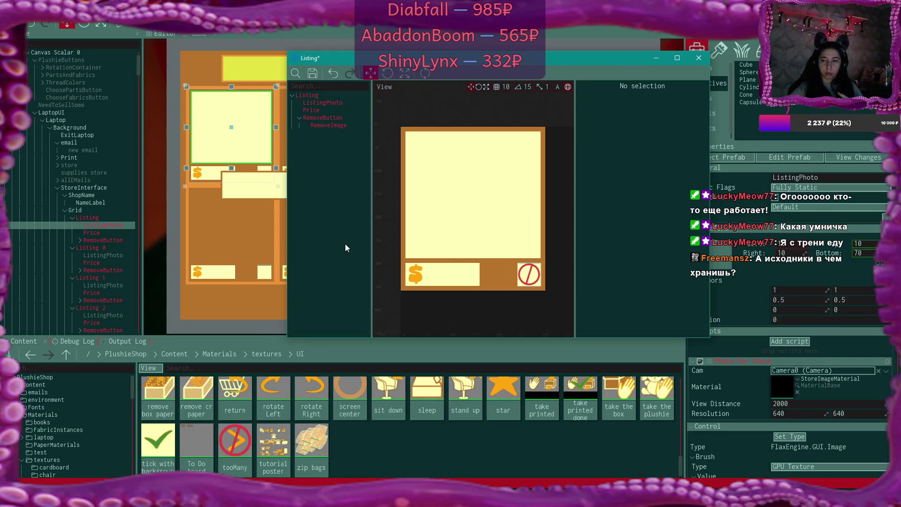
click(312, 74)
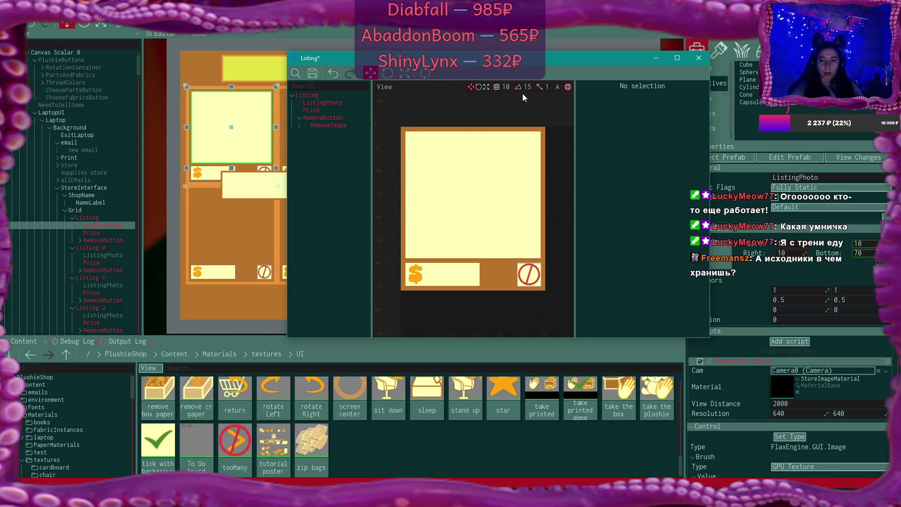
Close the Listing prefab editor with saving, then inspect the first Listing's RemoveButton
click(699, 58)
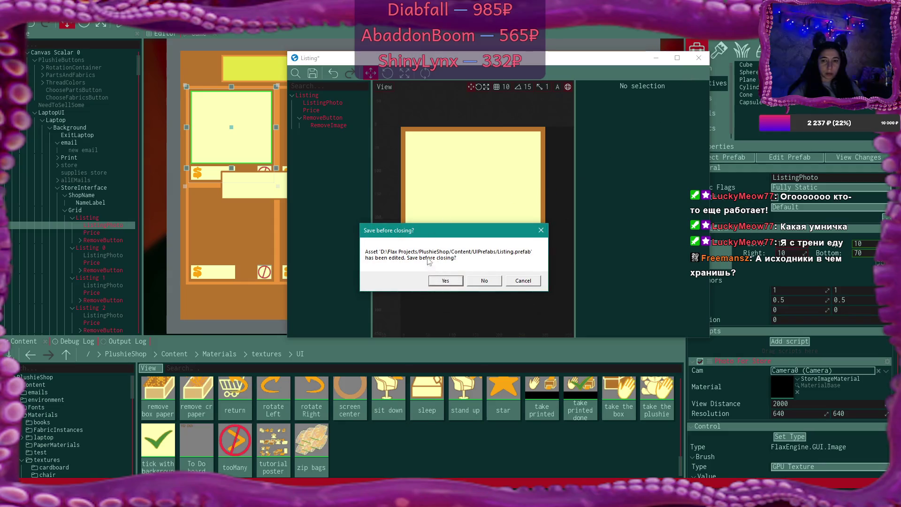
key(Return)
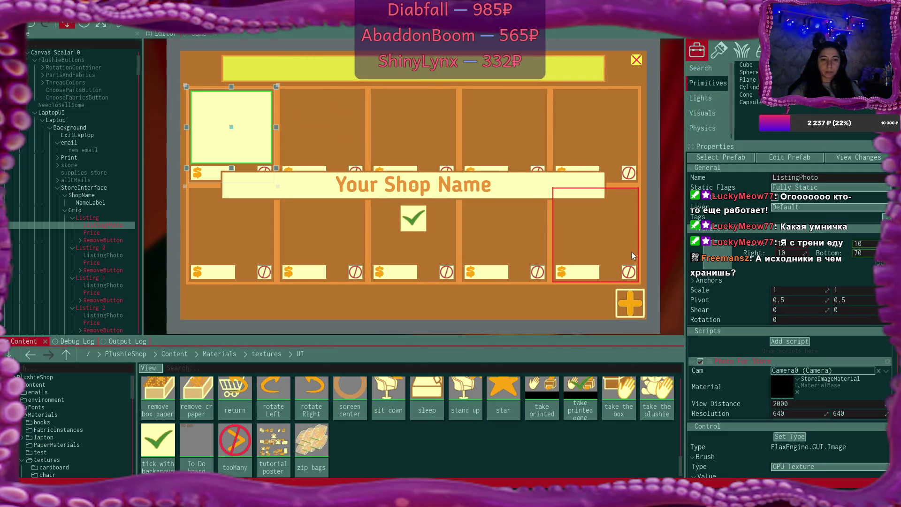
click(106, 217)
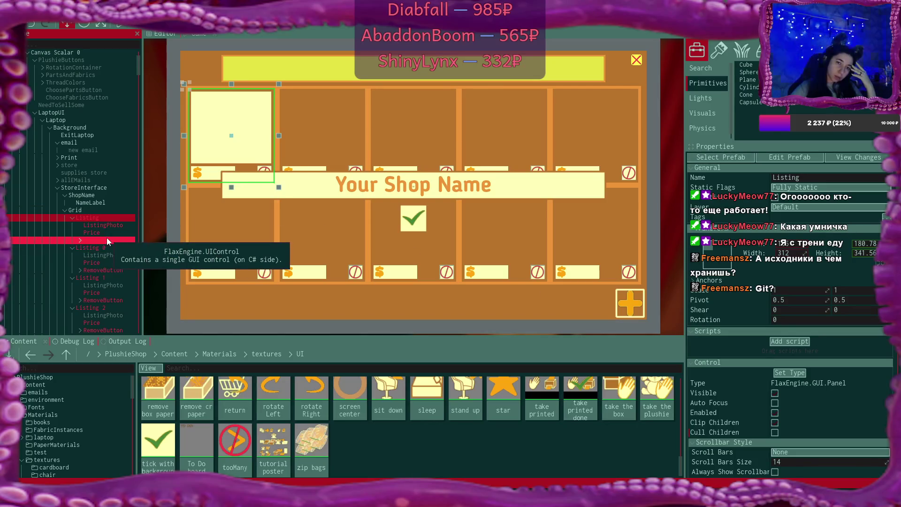
click(80, 240)
click(80, 240)
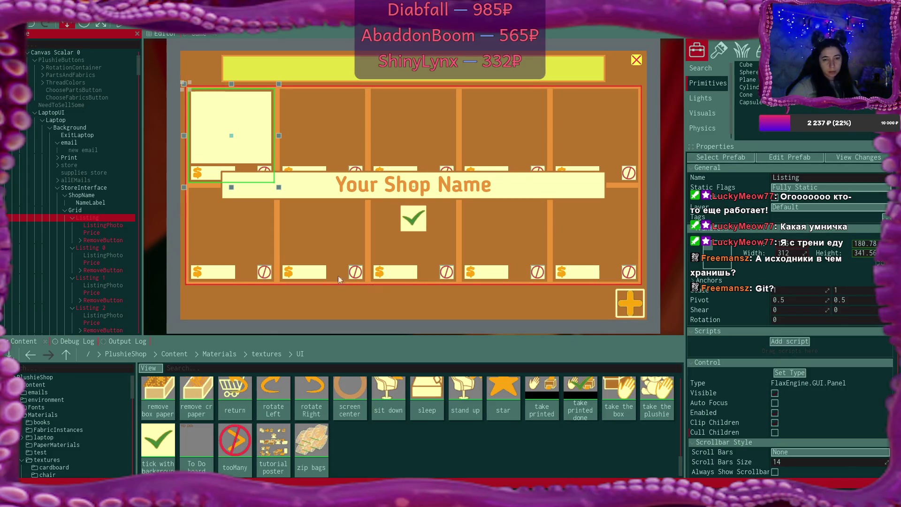
Turn on Is Active for the ListingPhoto panels of the first listings, one at a time
click(103, 255)
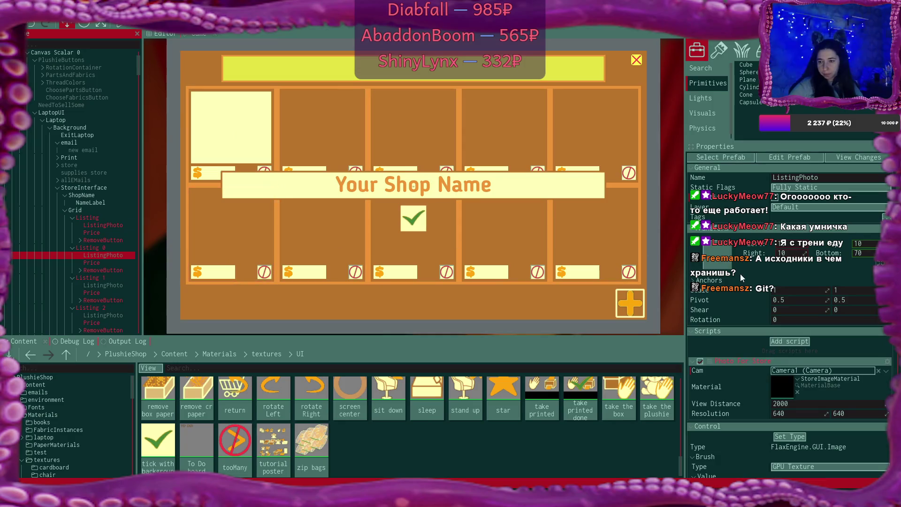
click(814, 253)
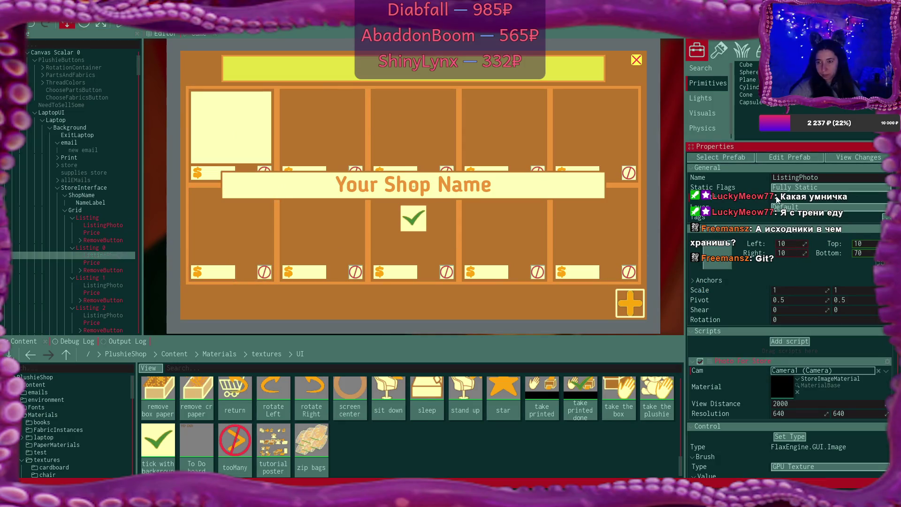
click(103, 284)
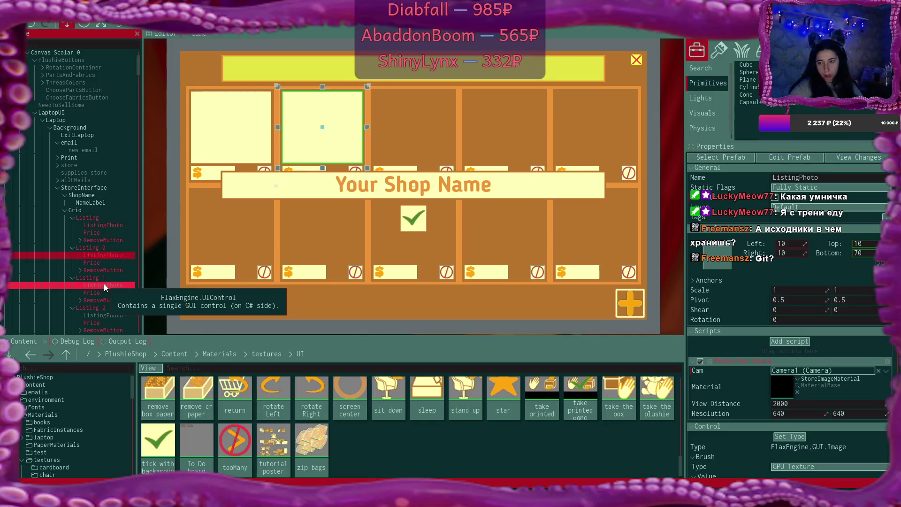
click(104, 314)
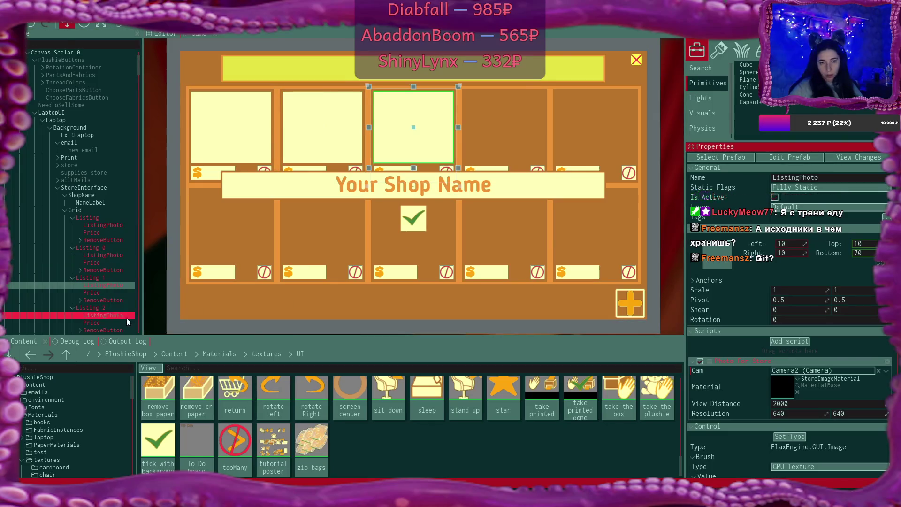
click(819, 219)
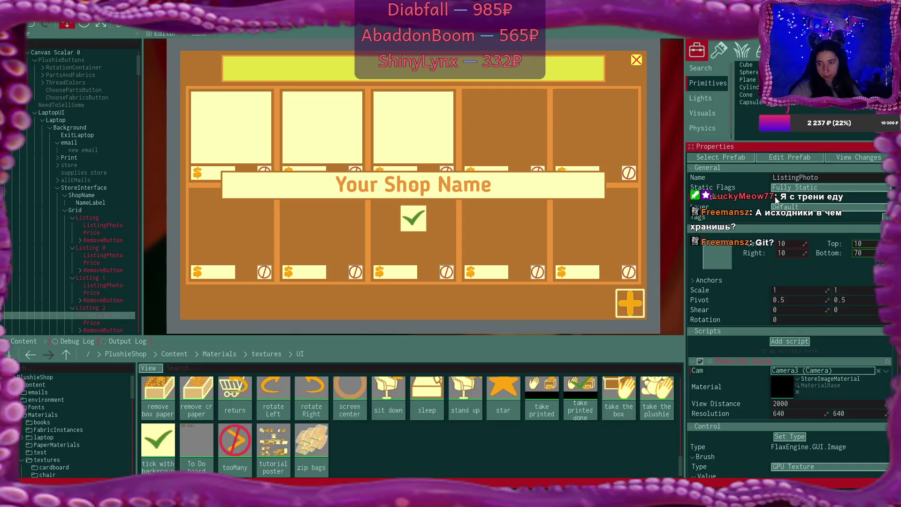
scroll(116, 255, down, 5)
Multi-select the ListingPhoto elements of Listings 3 through 8 so their photo cells show too
click(105, 228)
ctrl+click(112, 258)
ctrl+click(114, 288)
ctrl+click(111, 318)
drag(110, 318, 116, 221)
scroll(116, 220, down, 5)
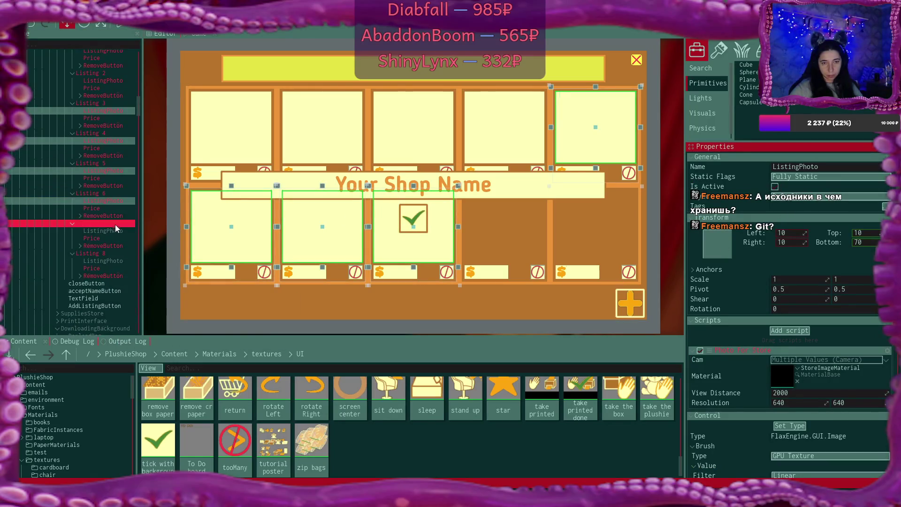
click(112, 231)
ctrl+click(113, 262)
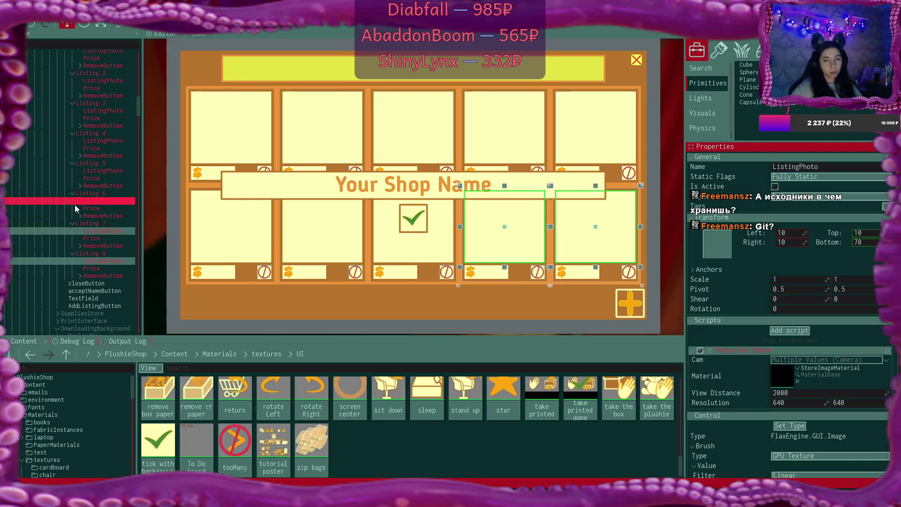
scroll(82, 210, up, 5)
scroll(85, 217, up, 4)
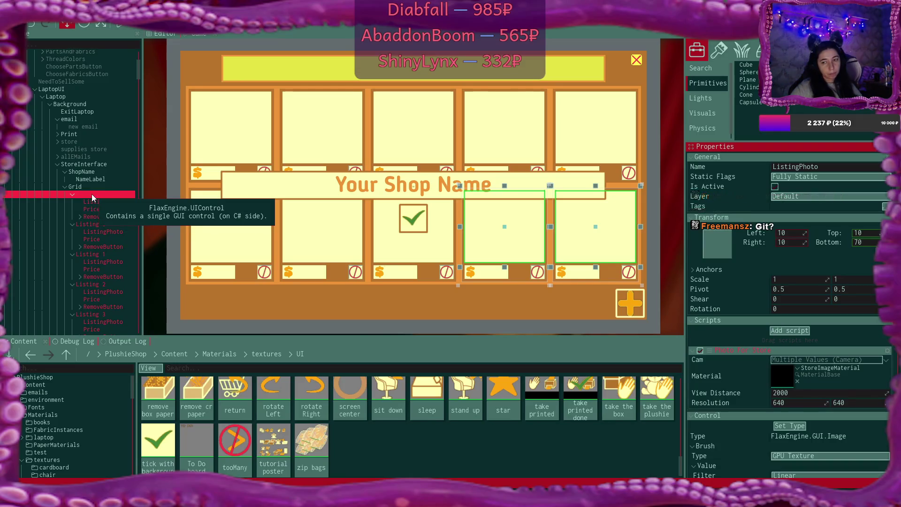
click(92, 194)
scroll(120, 239, down, 3)
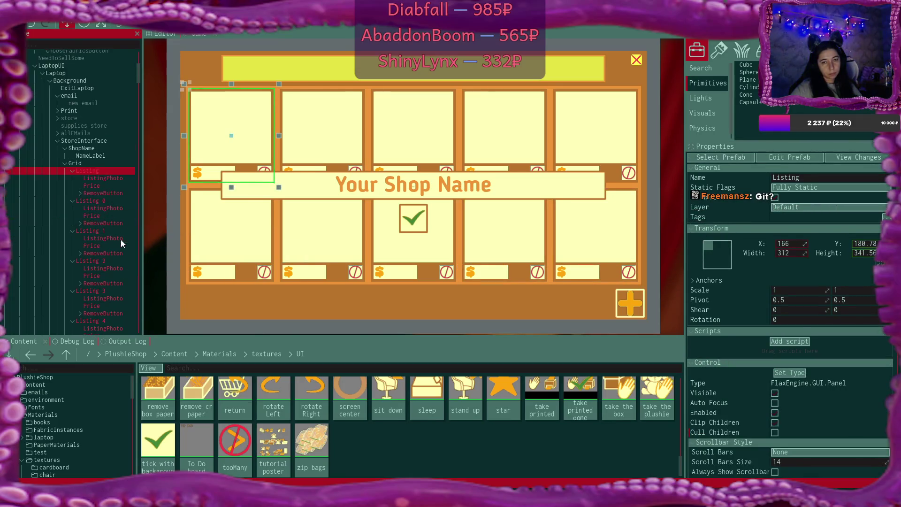
scroll(120, 239, up, 3)
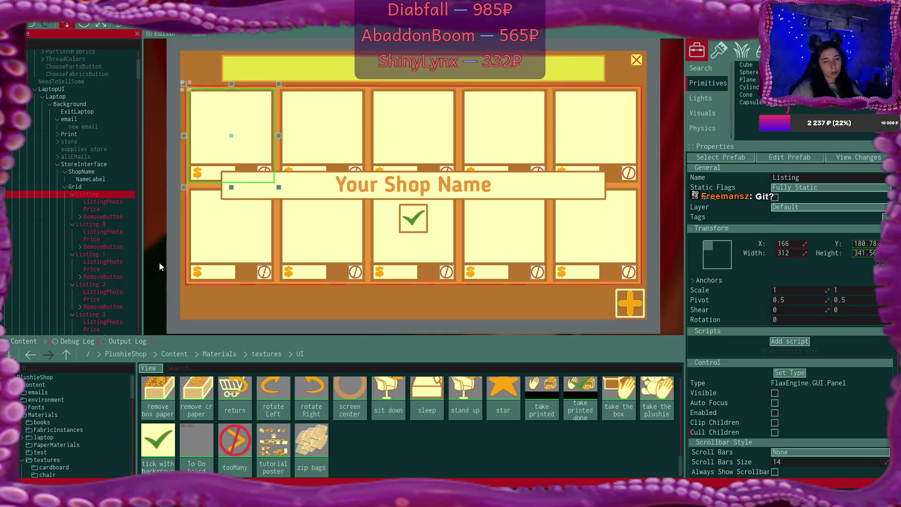
Collapse the Grid's listings and browse the Content panel into the UIPrefabs folder
click(66, 187)
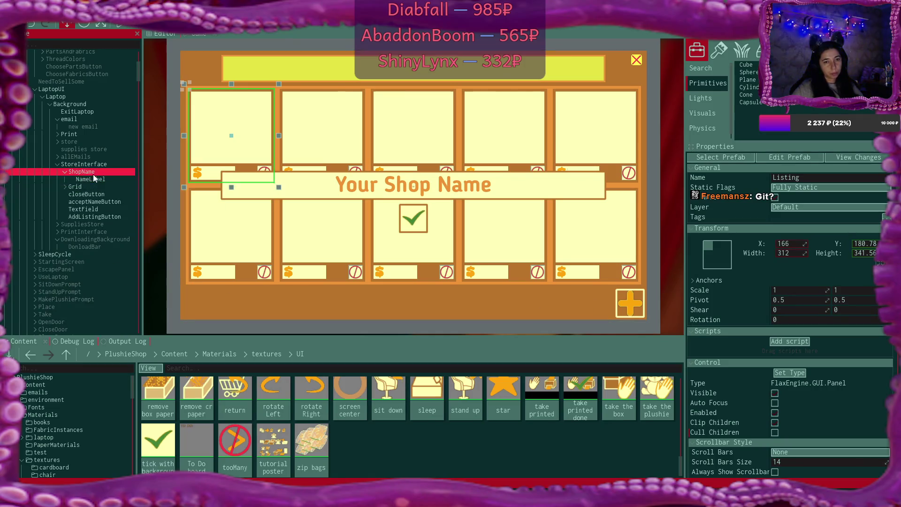
click(108, 218)
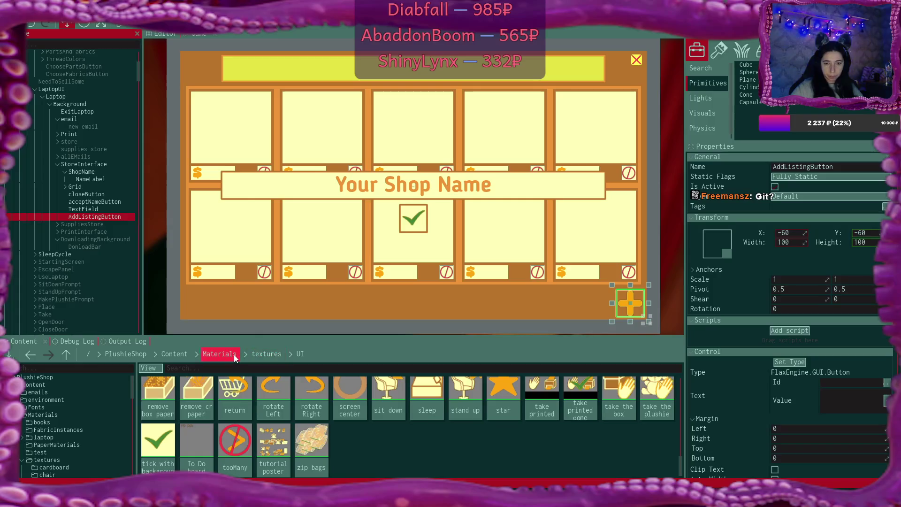
click(219, 353)
click(178, 353)
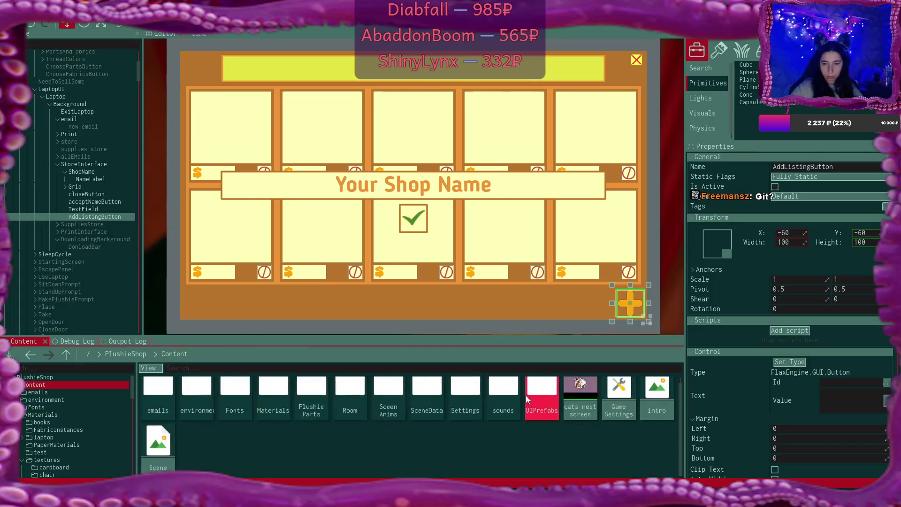
double_click(537, 396)
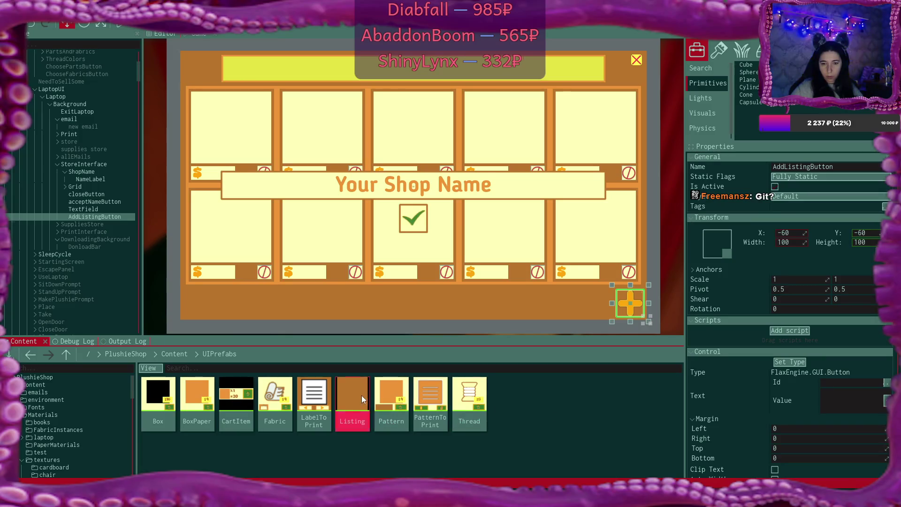
Duplicate the Listing prefab, name the copy 'New Listing', and open it for editing
key(ctrl+d)
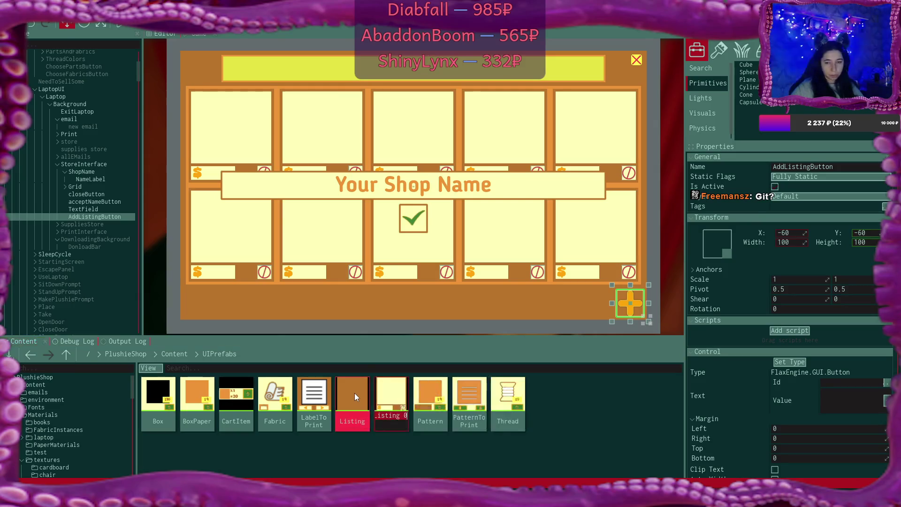
text(New)
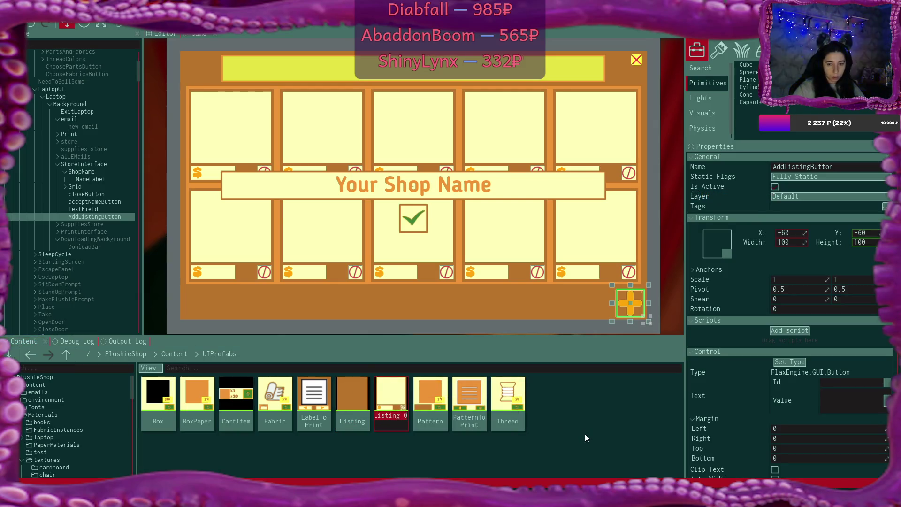
text( Listing)
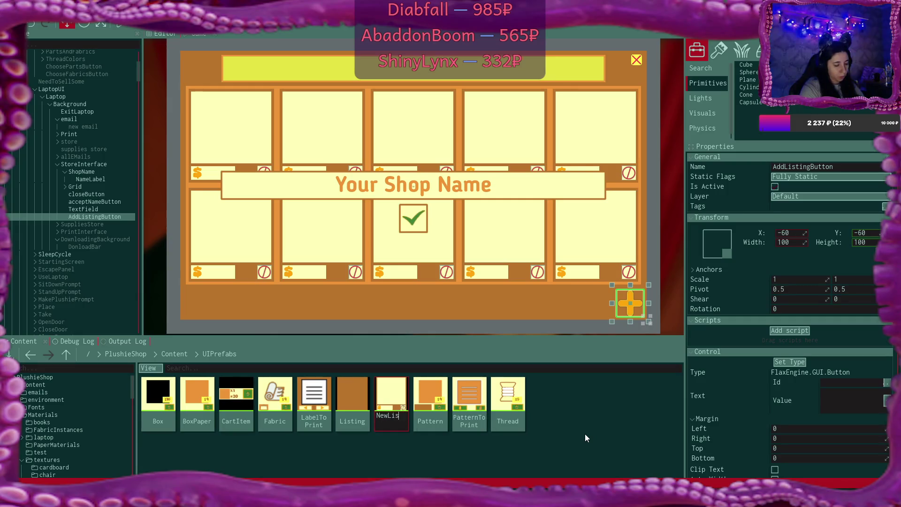
key(Return)
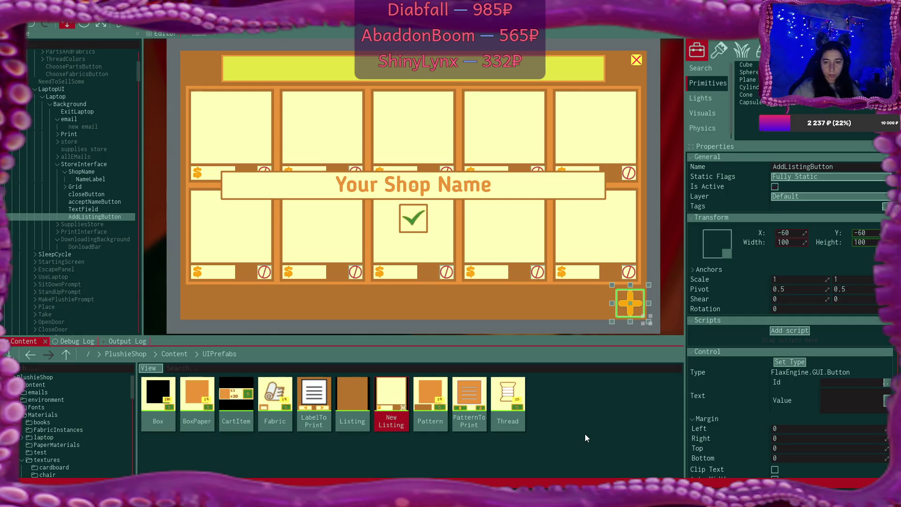
double_click(400, 389)
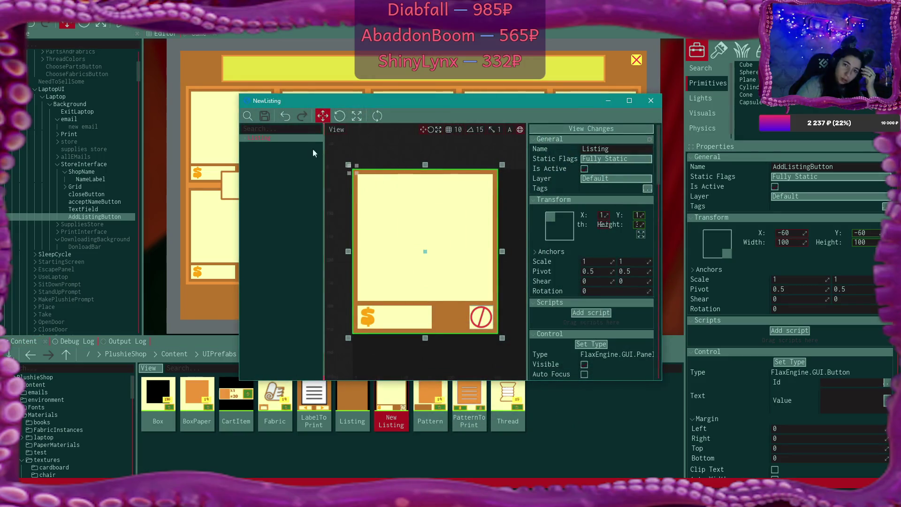
Shrink the NewListing Price label to a small box around the $ sign, with the editor maximized
click(244, 139)
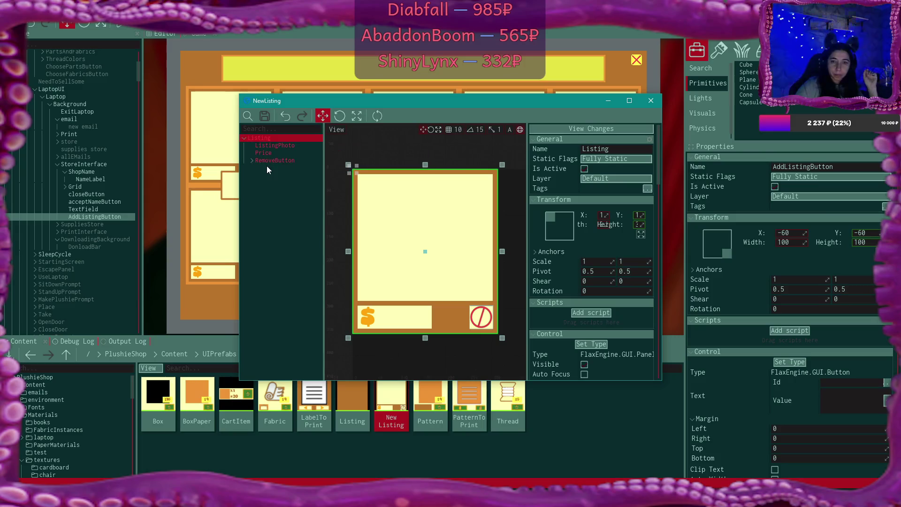
click(292, 153)
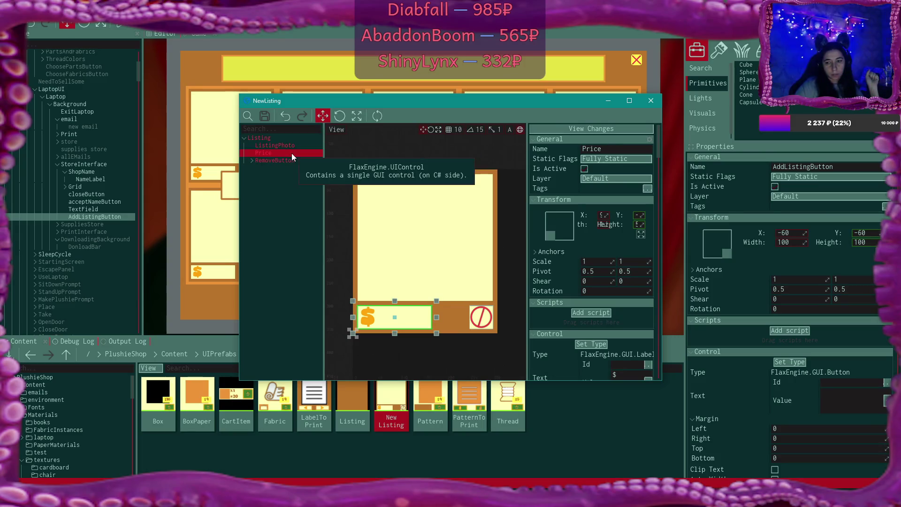
scroll(618, 282, down, 3)
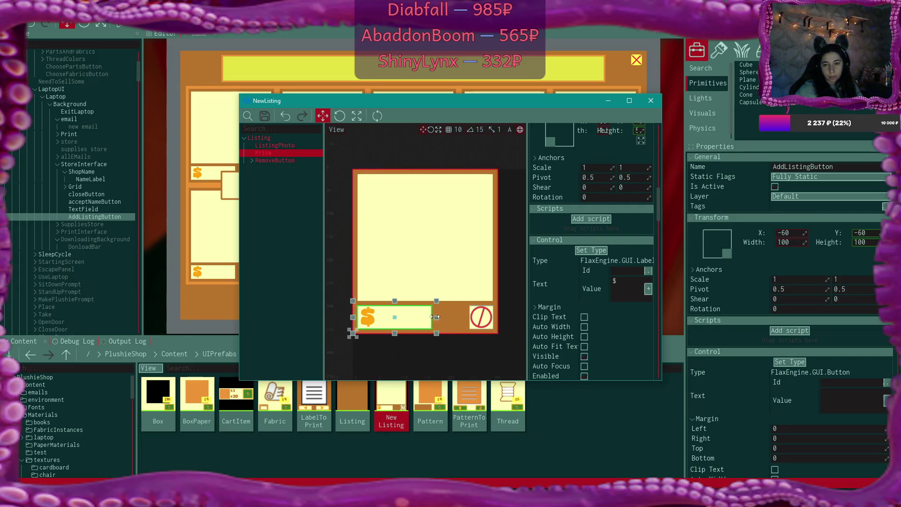
drag(427, 314, 381, 317)
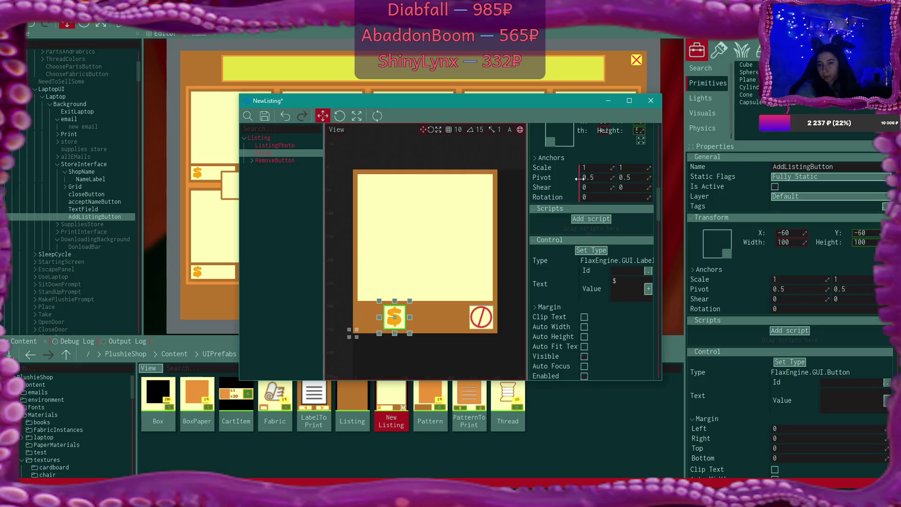
click(628, 101)
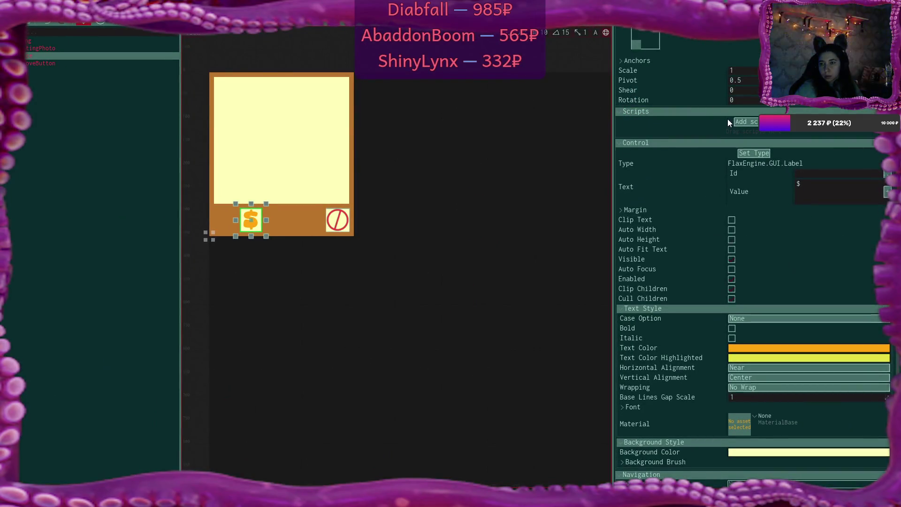
Move the $ label to X position 35 at the left end of the bottom strip
scroll(727, 119, up, 3)
drag(739, 118, 714, 118)
click(727, 118)
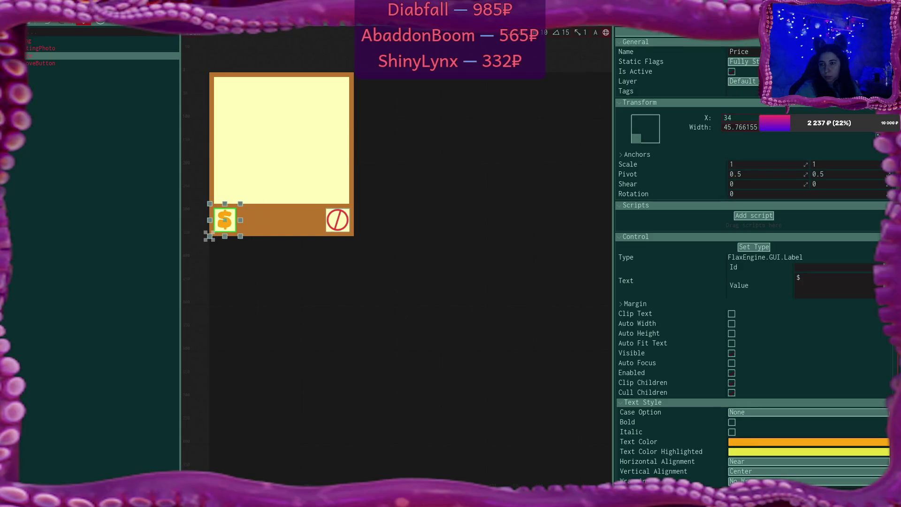
text(35)
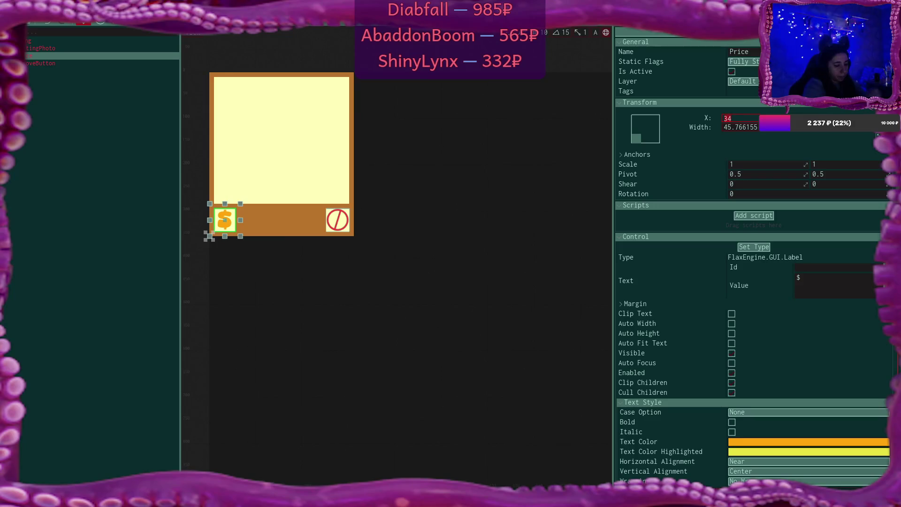
key(Return)
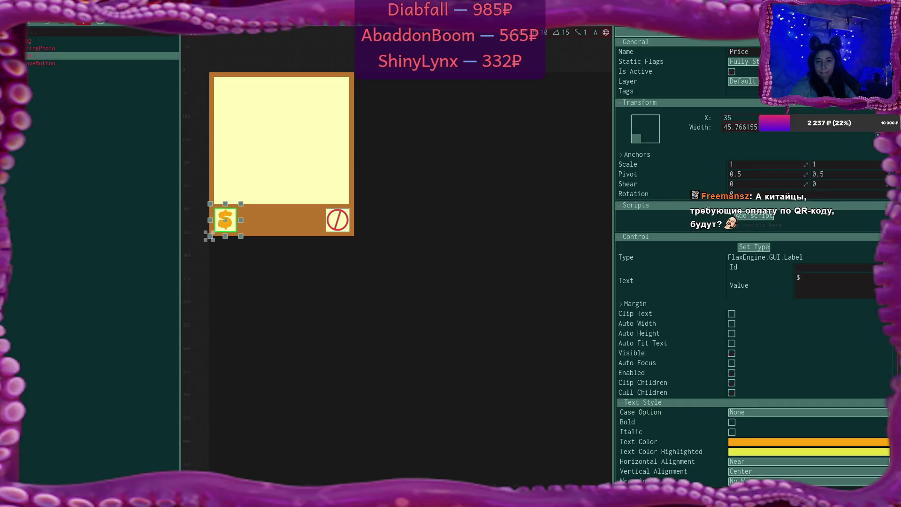
click(26, 58)
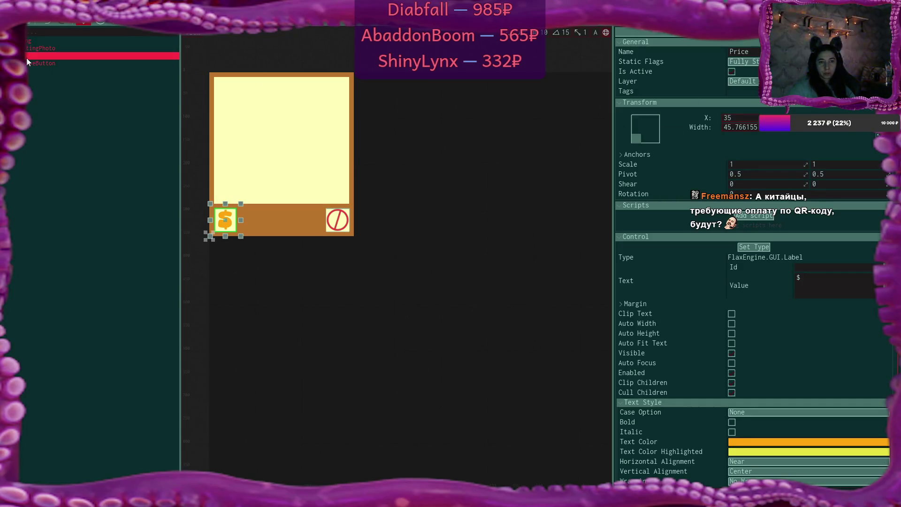
Duplicate the Price label, renaming the original 'DollarSign' and the copy 'Price'
key(ctrl+d)
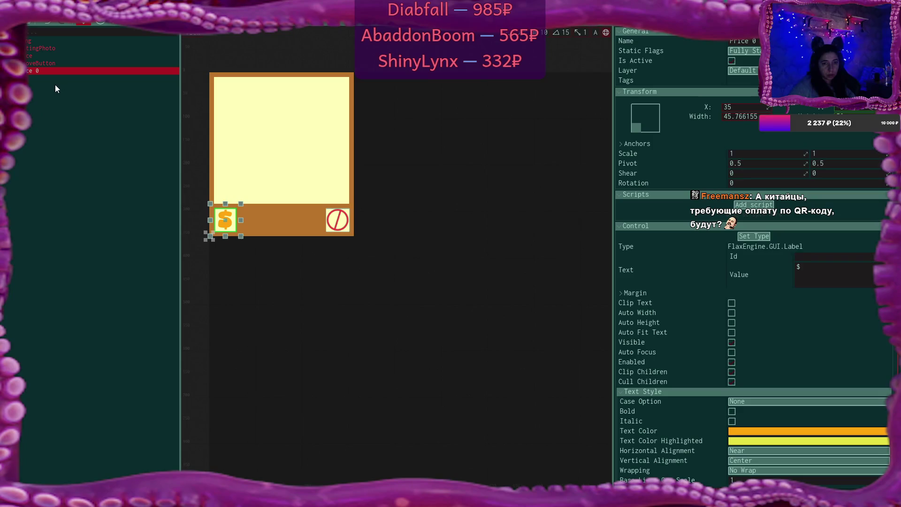
click(44, 55)
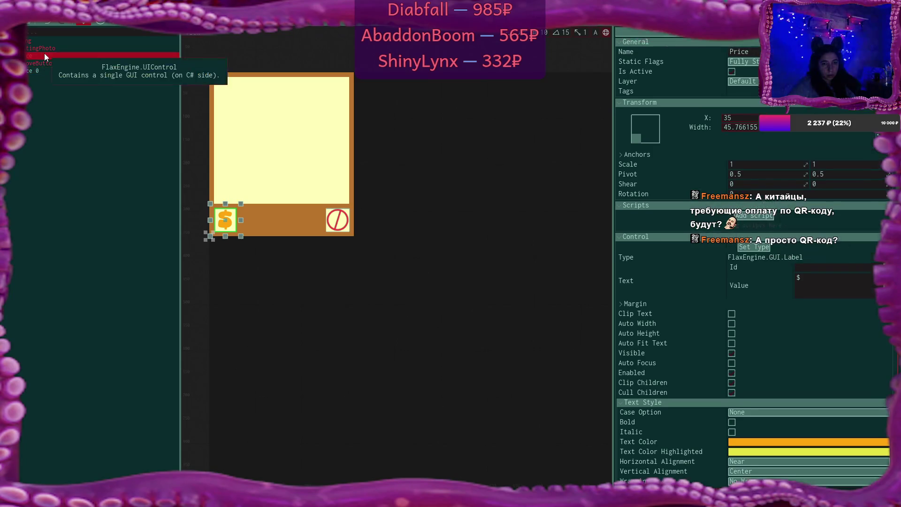
double_click(52, 56)
text(Dollar)
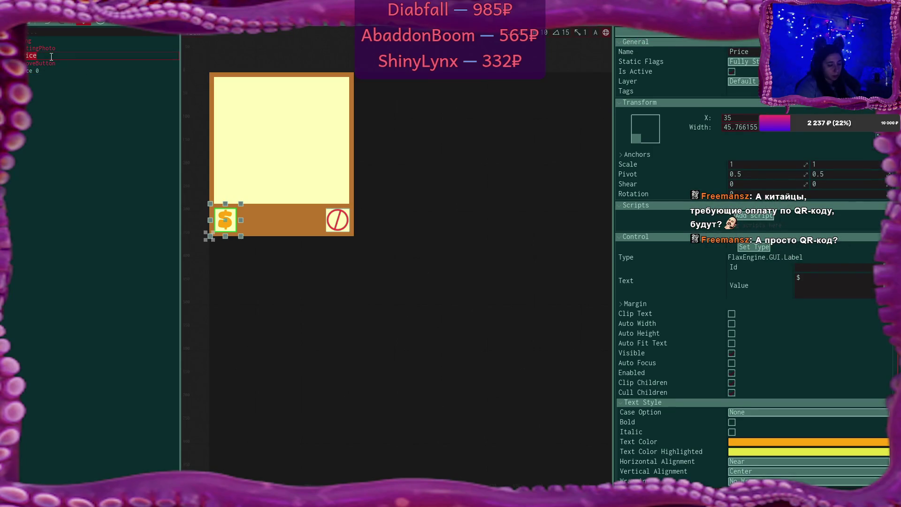
text(Sign)
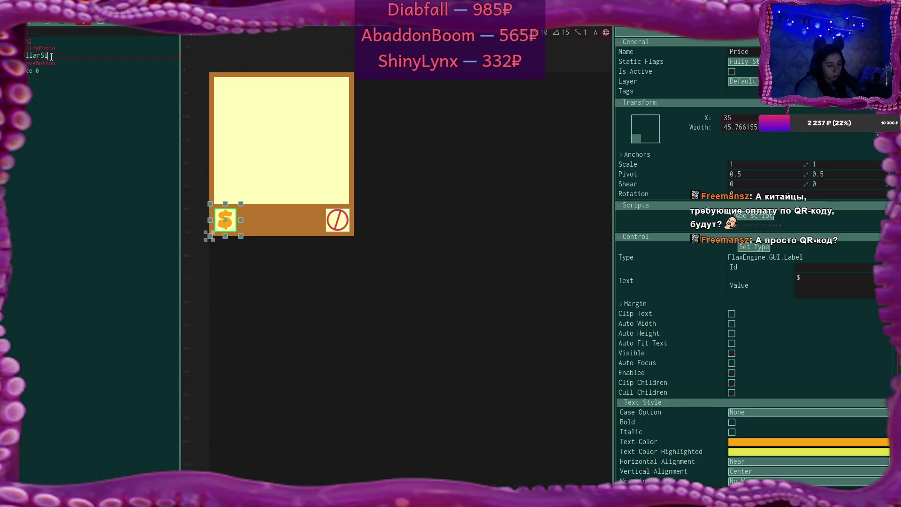
key(Return)
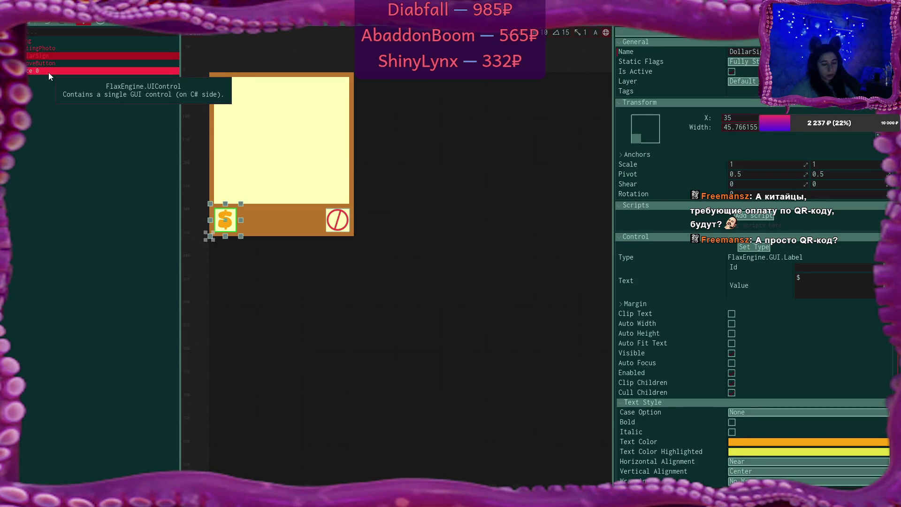
double_click(49, 71)
key(BackSpace)
key(BackSpace)
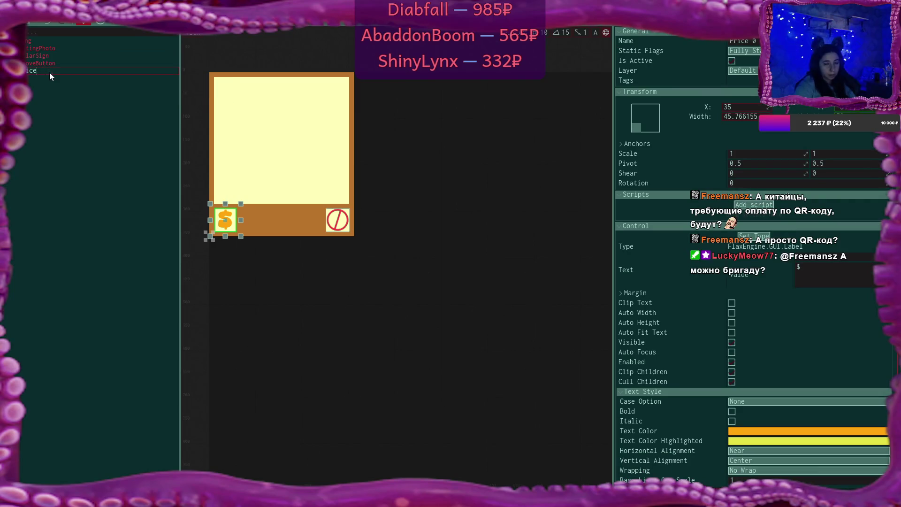
key(Return)
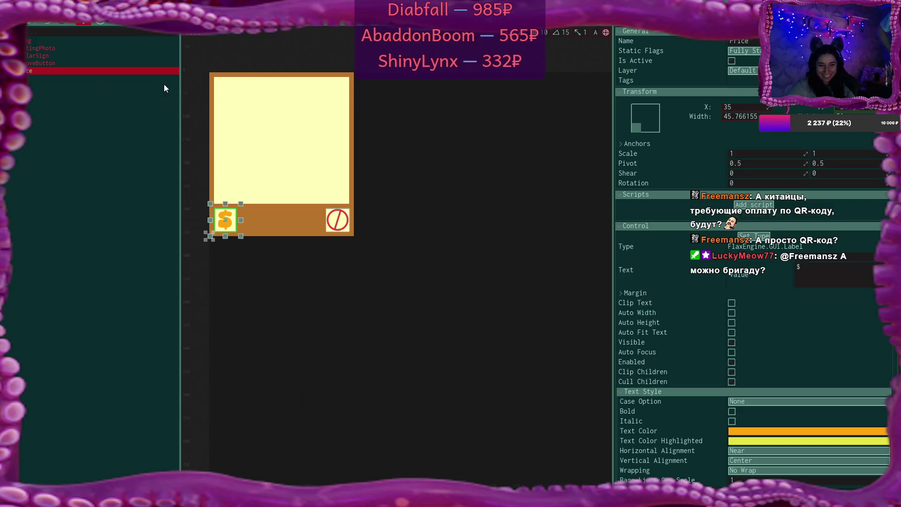
Place the new Price label at X 130 beside the $ sign and set its width to 120
drag(745, 107, 789, 107)
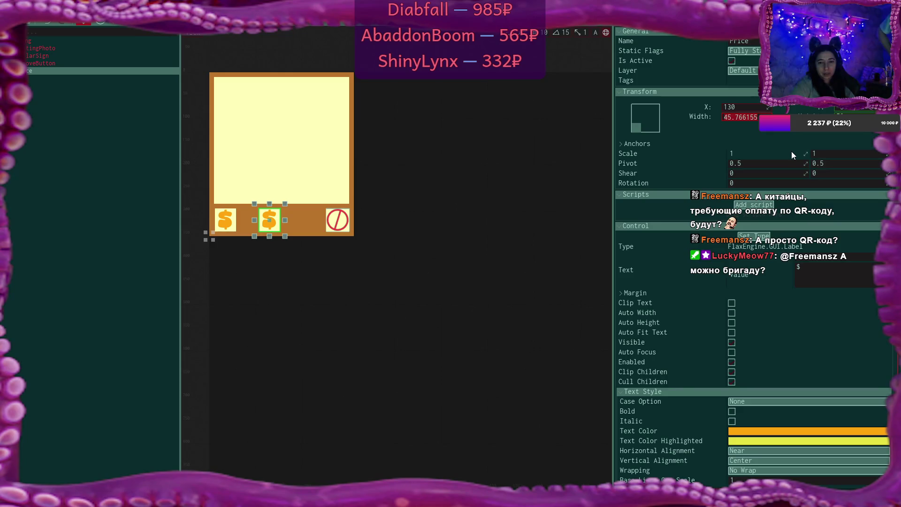
text(1)
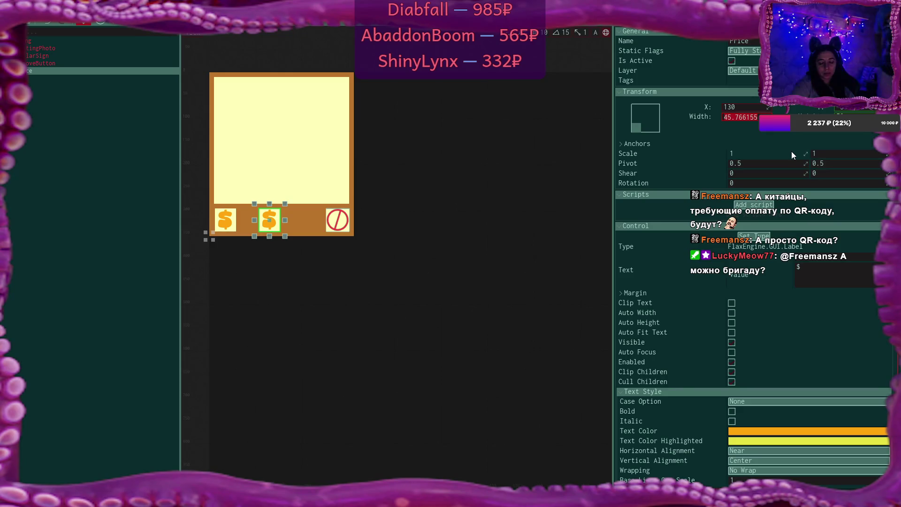
text(20)
key(Return)
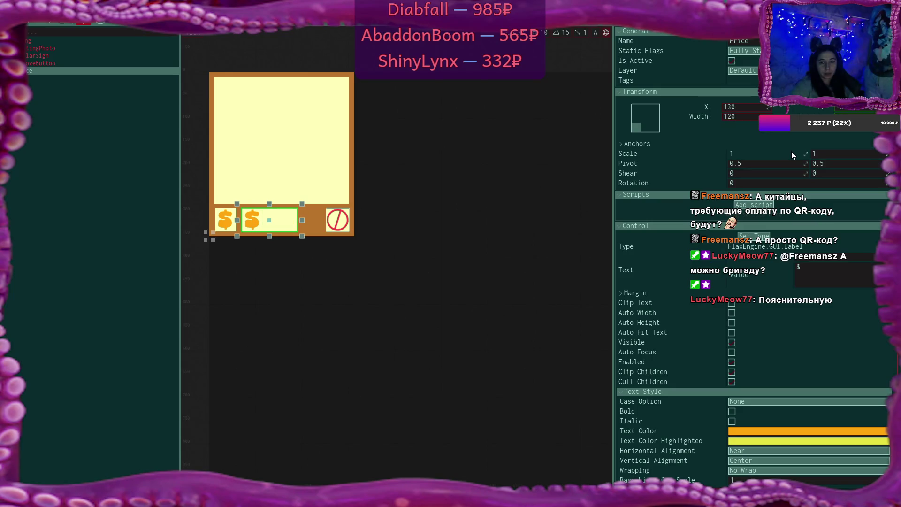